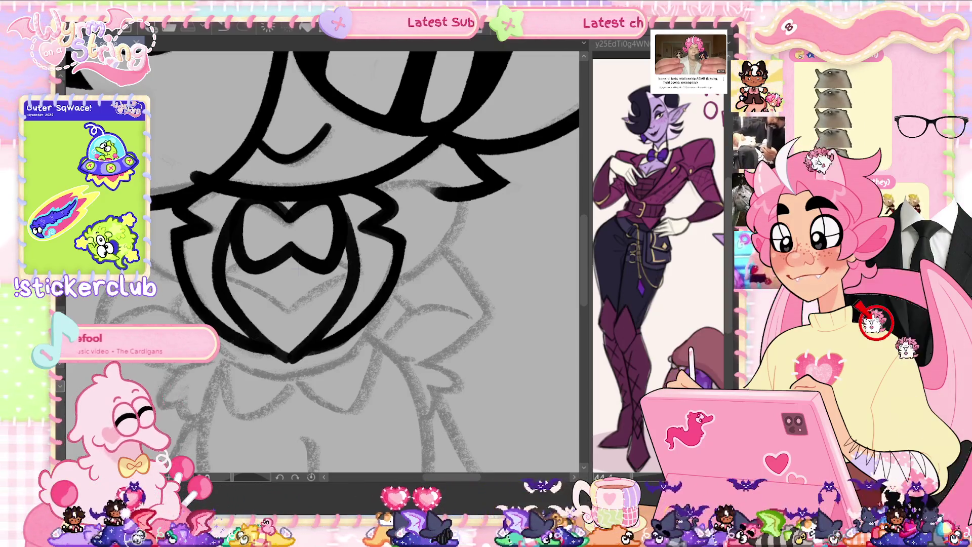
# Ink the lower face contour and a V-shaped line under the bow tie in bold black
pyautogui.scroll(1, 586, 242)
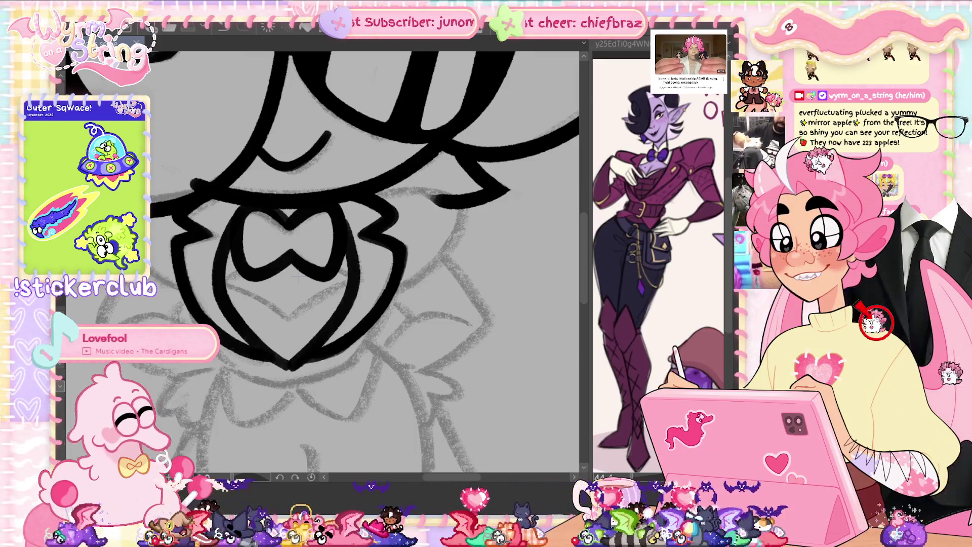
pyautogui.scroll(-3, 503, 219)
pyautogui.scroll(3, 503, 219)
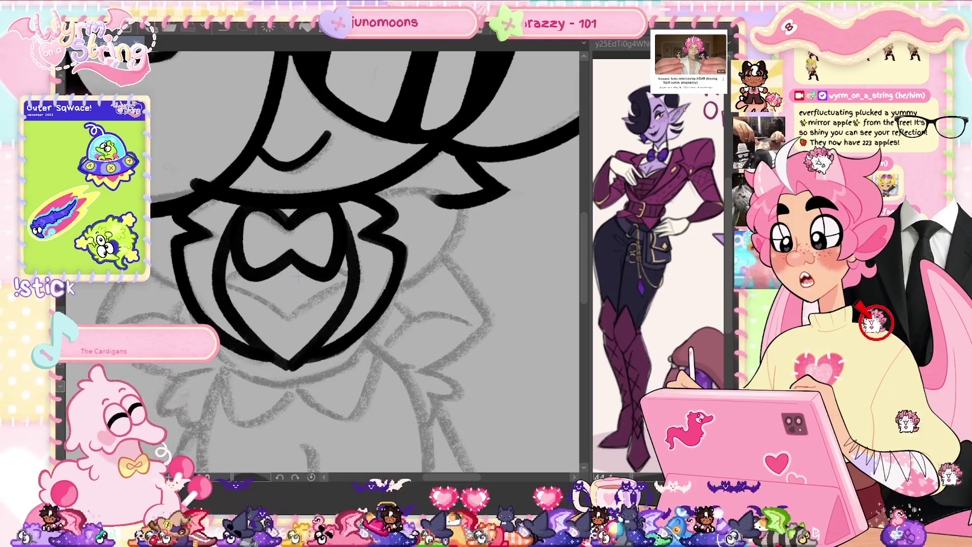
pyautogui.moveTo(415, 279); pyautogui.dragTo(458, 210)
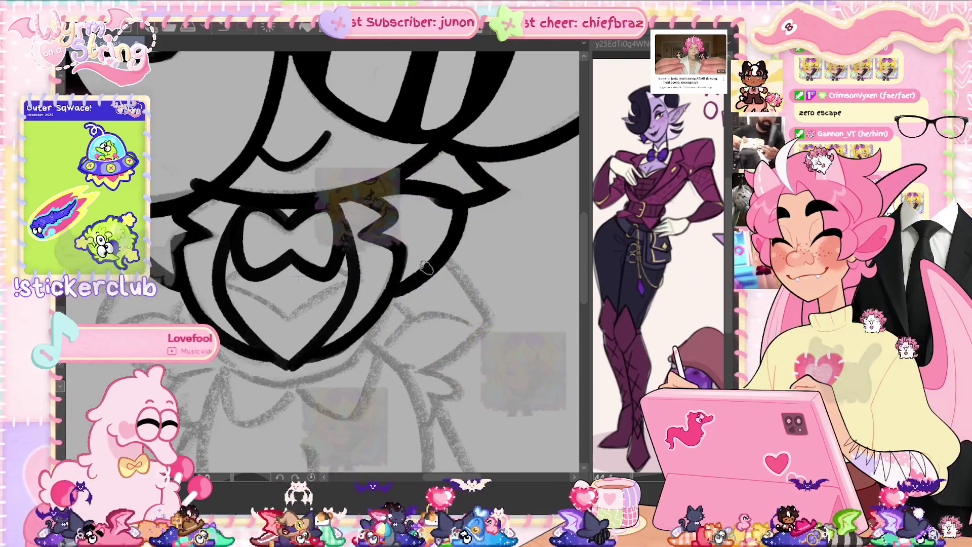
pyautogui.moveTo(355, 277)
pyautogui.mouseDown()
pyautogui.moveTo(291, 320)
pyautogui.moveTo(231, 283)
pyautogui.mouseUp()
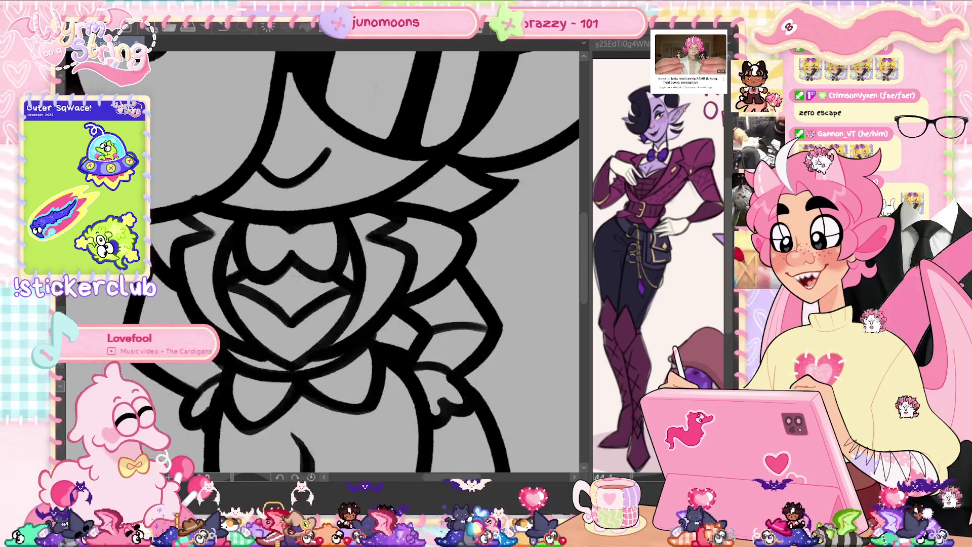
# Undo the last stroke, re-ink the lower left face contour thicker, then show the animation timeline
pyautogui.hotkey('ctrl', 'z')
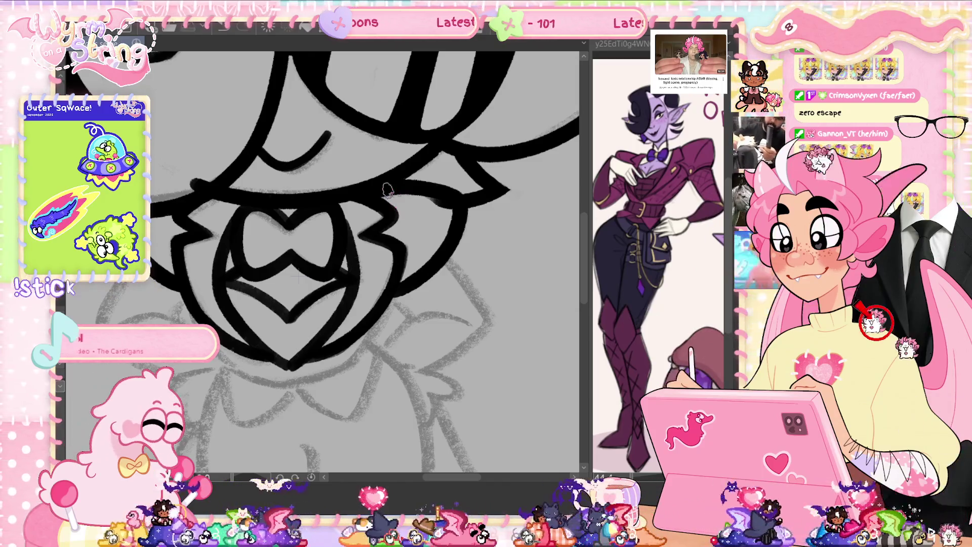
pyautogui.scroll(-2, 298, 277)
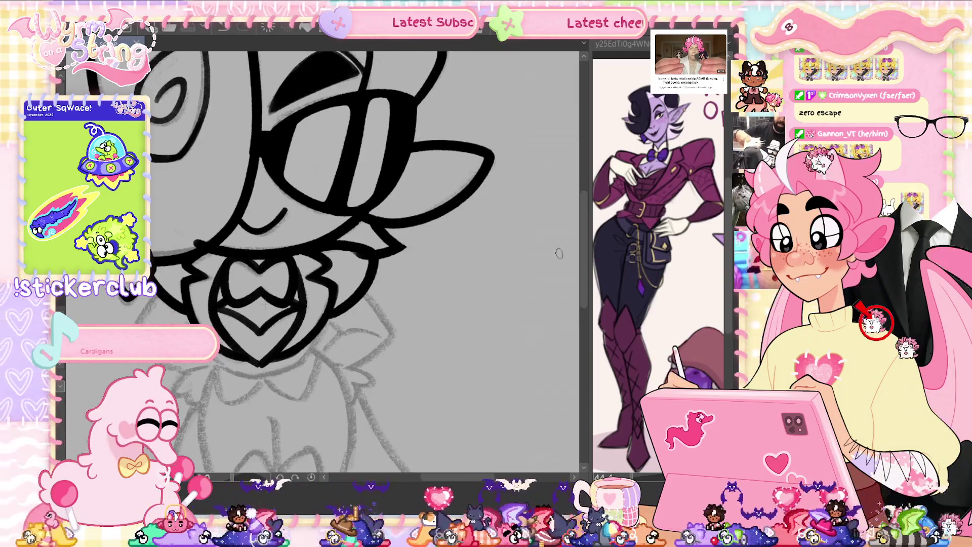
pyautogui.moveTo(322, 370)
pyautogui.mouseDown()
pyautogui.moveTo(412, 400)
pyautogui.moveTo(420, 313)
pyautogui.moveTo(440, 284)
pyautogui.mouseUp()
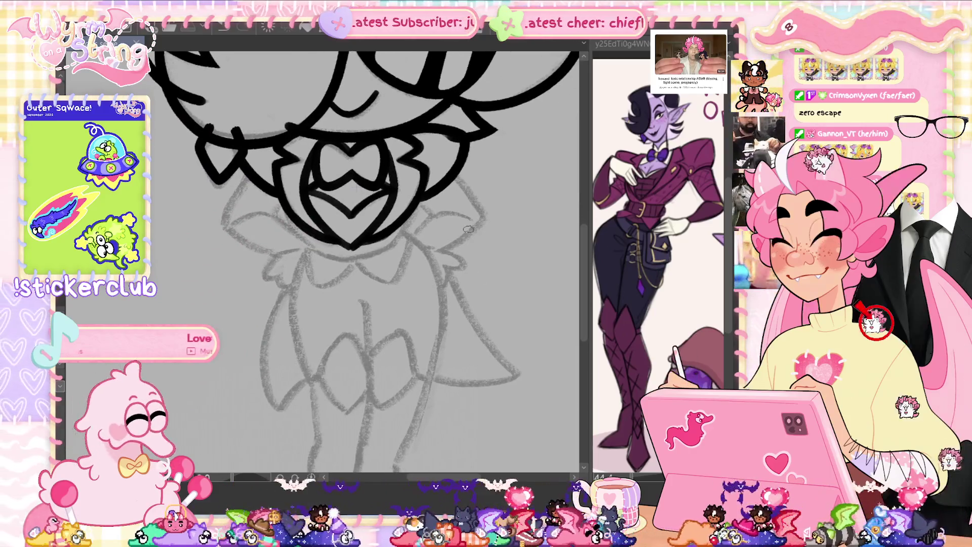
pyautogui.scroll(2, 364, 205)
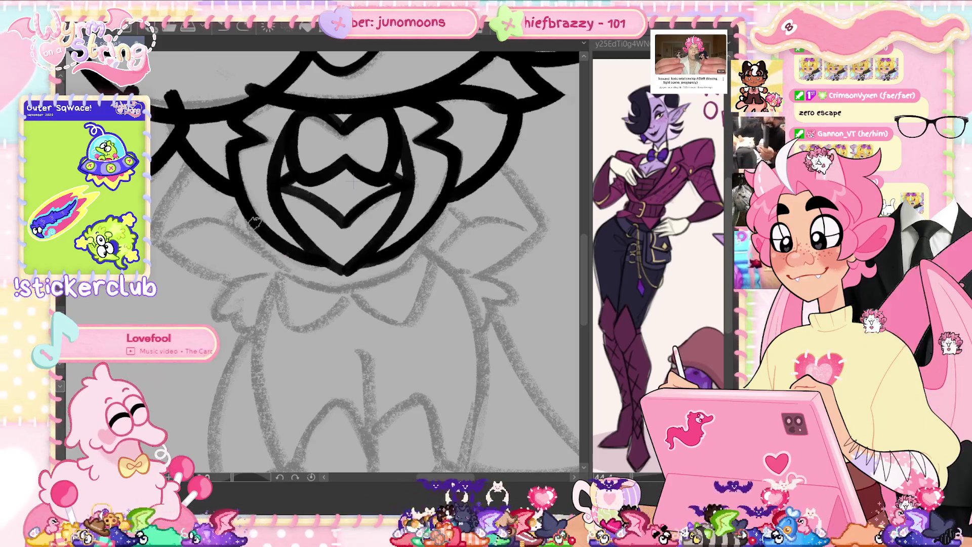
pyautogui.moveTo(242, 208); pyautogui.dragTo(288, 271)
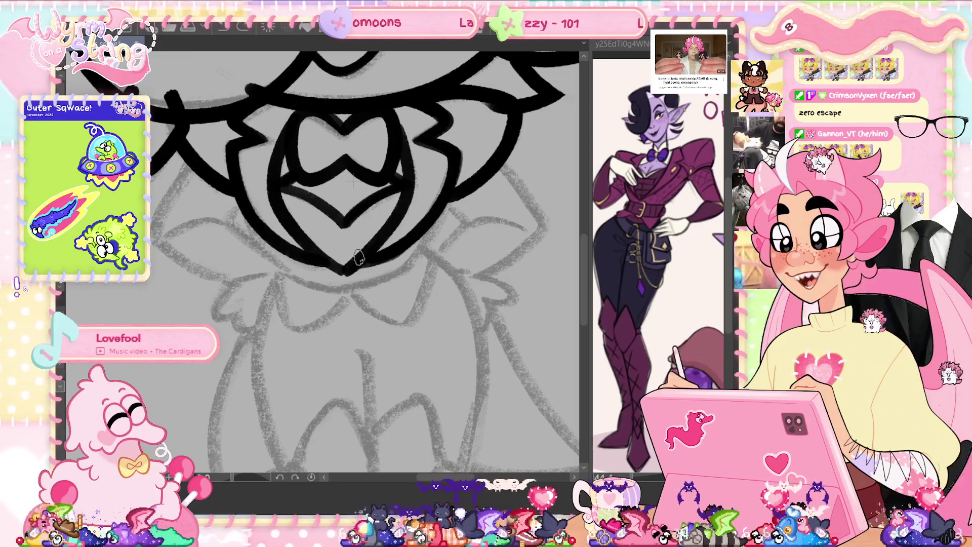
pyautogui.hotkey('ctrl', '-')
pyautogui.press('Tab')
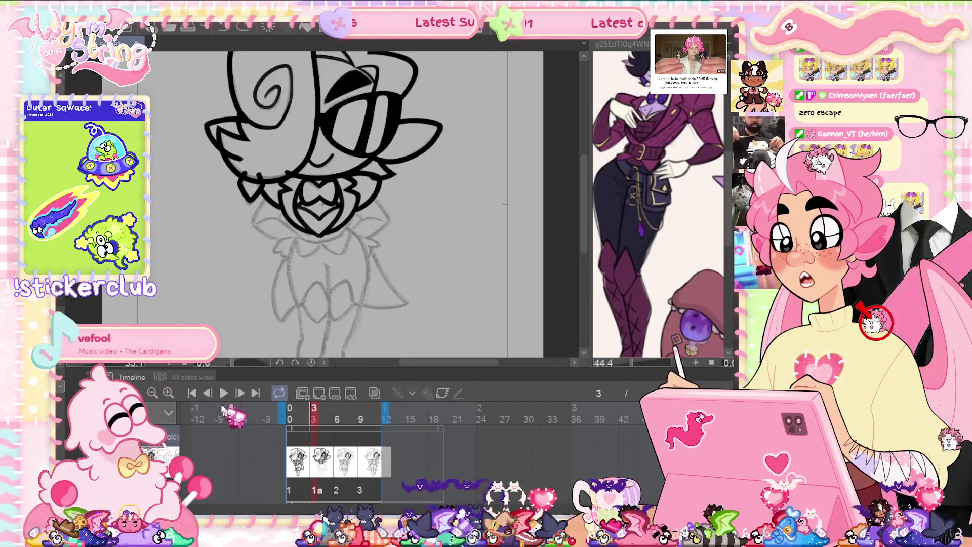
# Preview the animation frames, stop playback, and hide the timeline for a larger canvas
pyautogui.click(223, 393)
pyautogui.press('Tab')
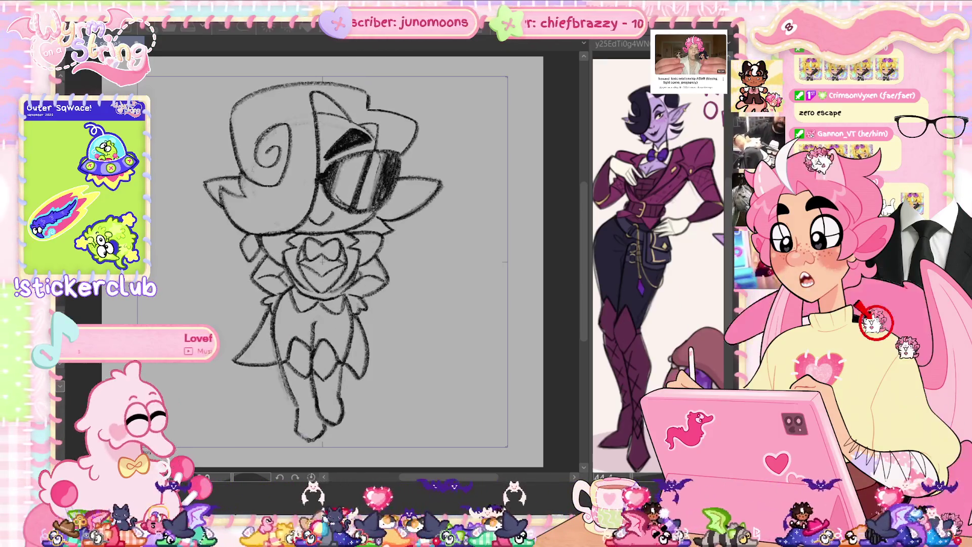
pyautogui.press('Tab')
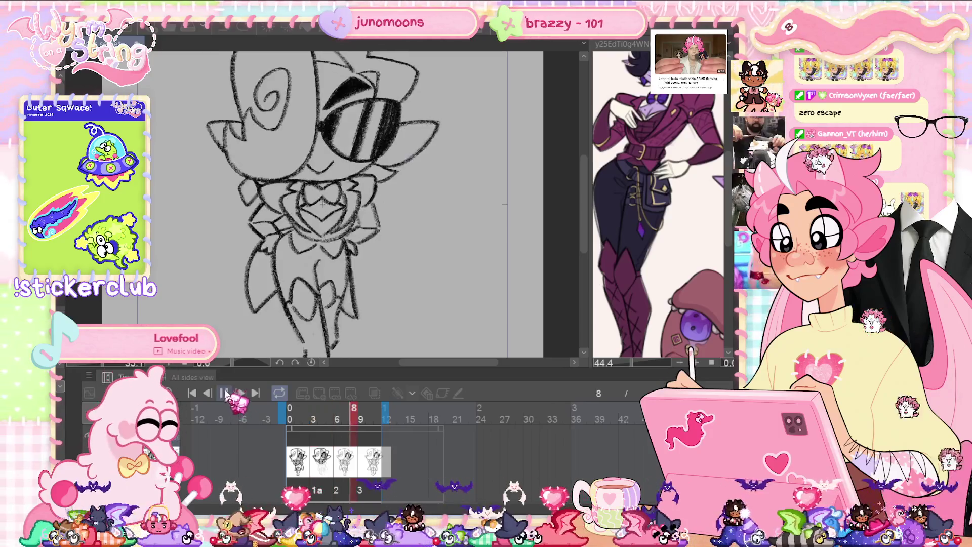
pyautogui.click(224, 394)
pyautogui.press('Tab')
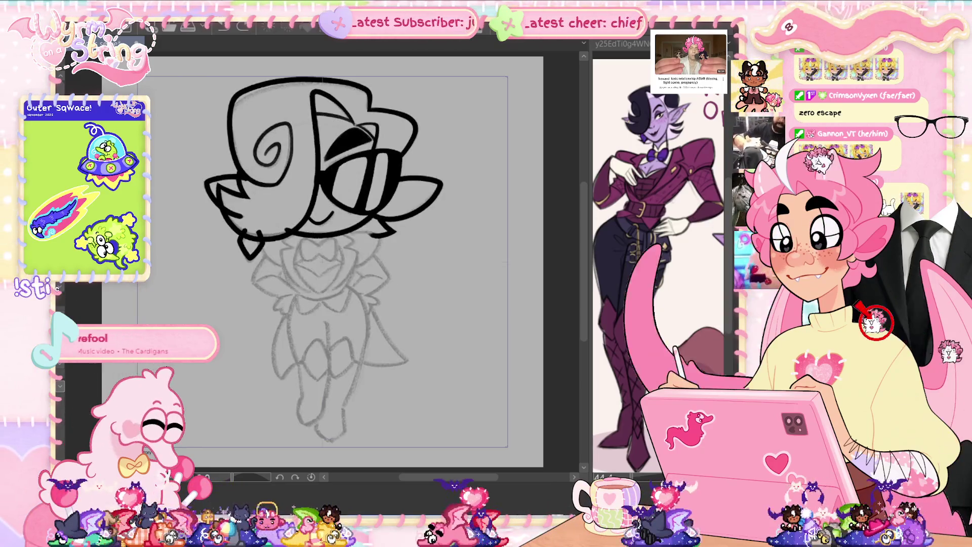
pyautogui.scroll(3, 321, 261)
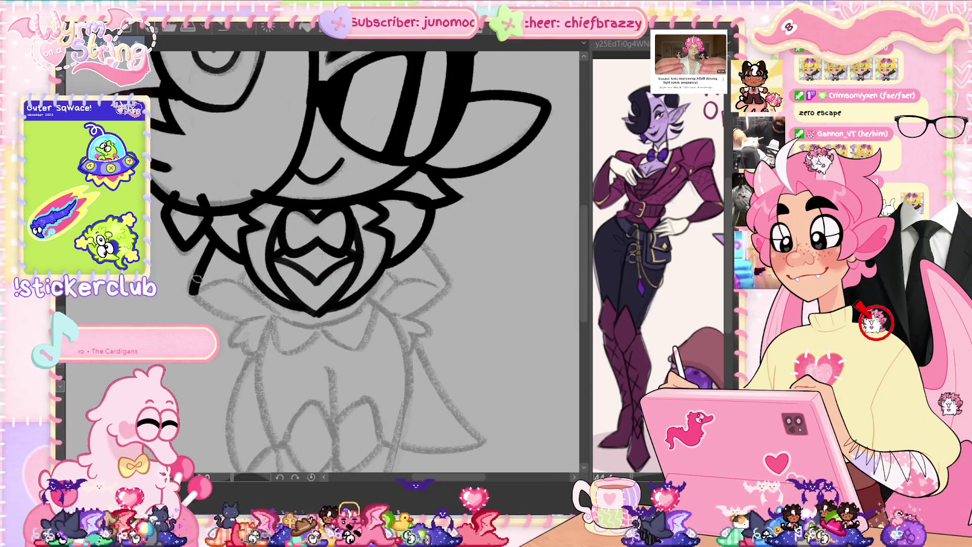
# Ink the collar's left curve, the curve under the bow and its lower-left lobe, straightening the canvas view
pyautogui.moveTo(210, 237)
pyautogui.mouseDown()
pyautogui.moveTo(195, 267)
pyautogui.moveTo(198, 301)
pyautogui.moveTo(242, 324)
pyautogui.moveTo(262, 290)
pyautogui.mouseUp()
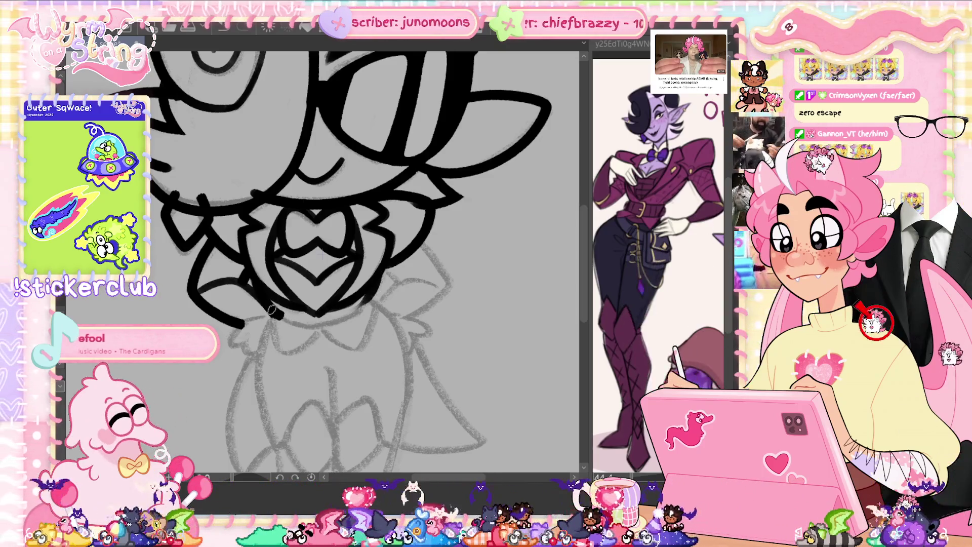
pyautogui.moveTo(278, 315); pyautogui.dragTo(352, 309)
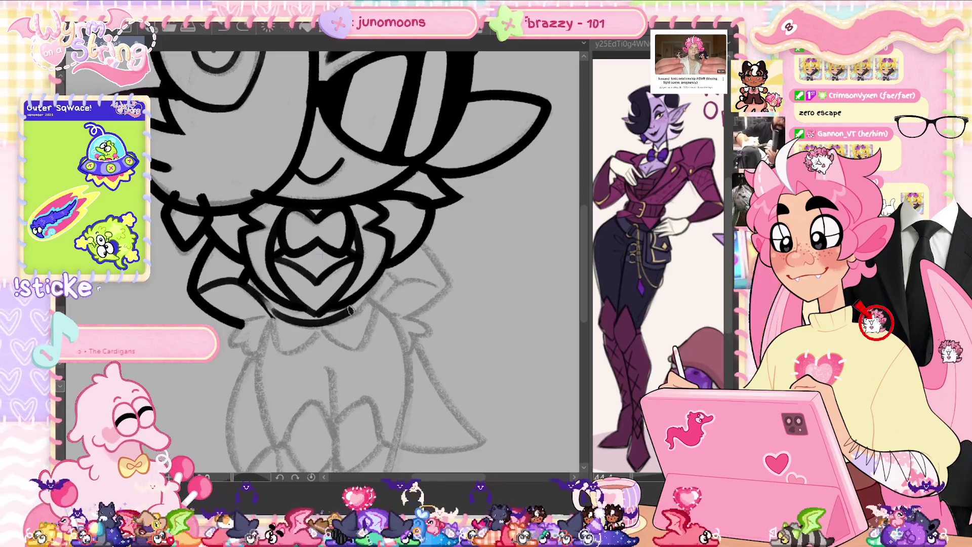
pyautogui.hotkey('ctrl', 'z')
pyautogui.moveTo(271, 317)
pyautogui.mouseDown()
pyautogui.moveTo(370, 299)
pyautogui.moveTo(253, 463)
pyautogui.mouseUp()
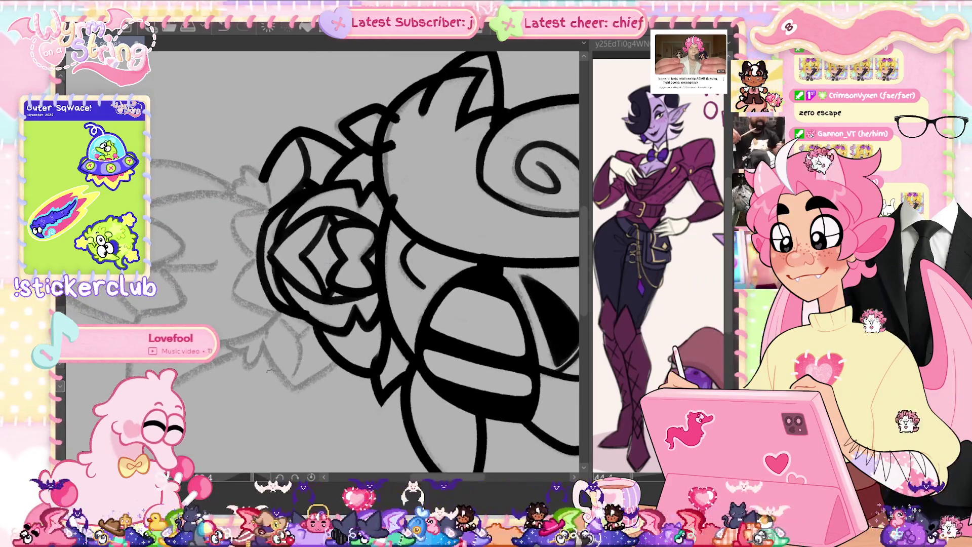
pyautogui.hotkey('ctrl', '@')
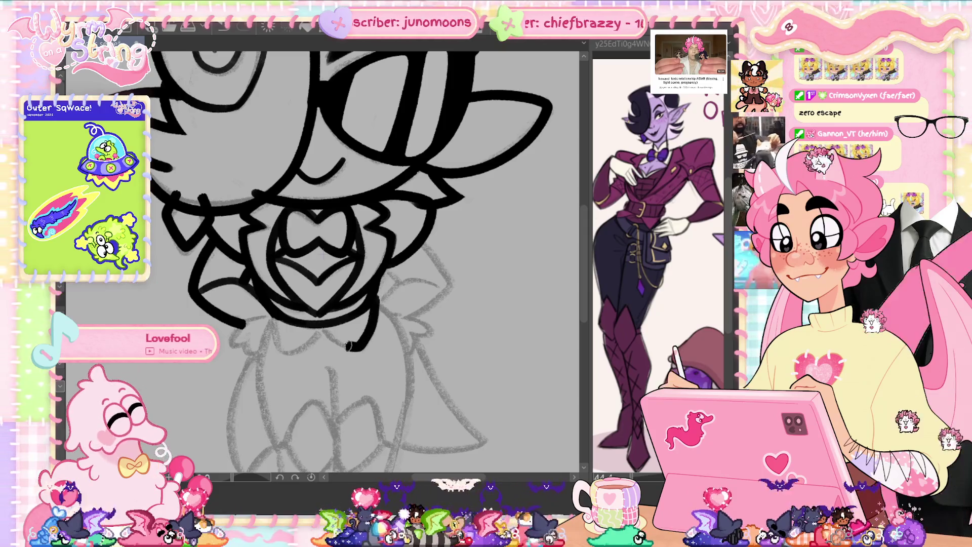
pyautogui.moveTo(274, 338); pyautogui.dragTo(268, 310)
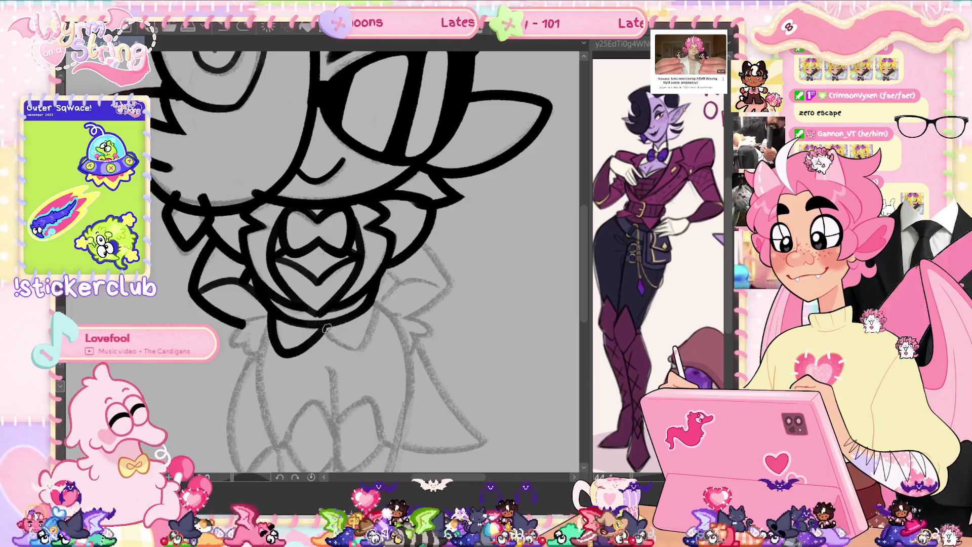
pyautogui.moveTo(324, 327); pyautogui.dragTo(360, 345)
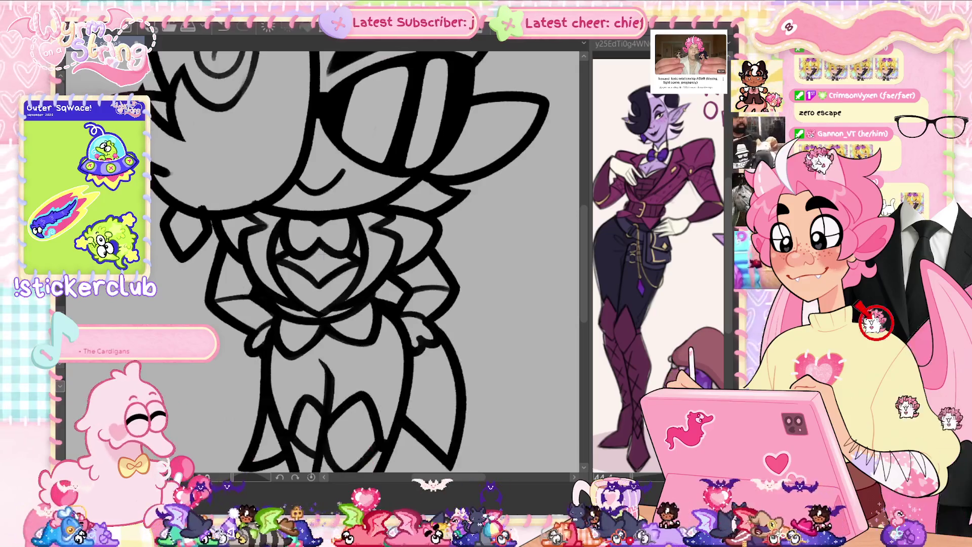
pyautogui.hotkey('ctrl', 'z')
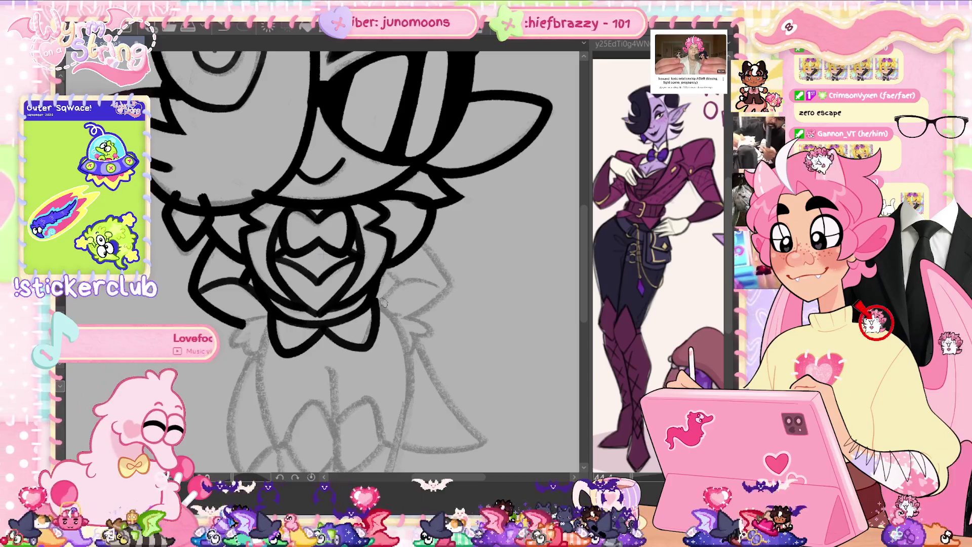
# Flip the canvas horizontally to check the drawing, then fit the whole character in view
pyautogui.press('m')
pyautogui.press('m')
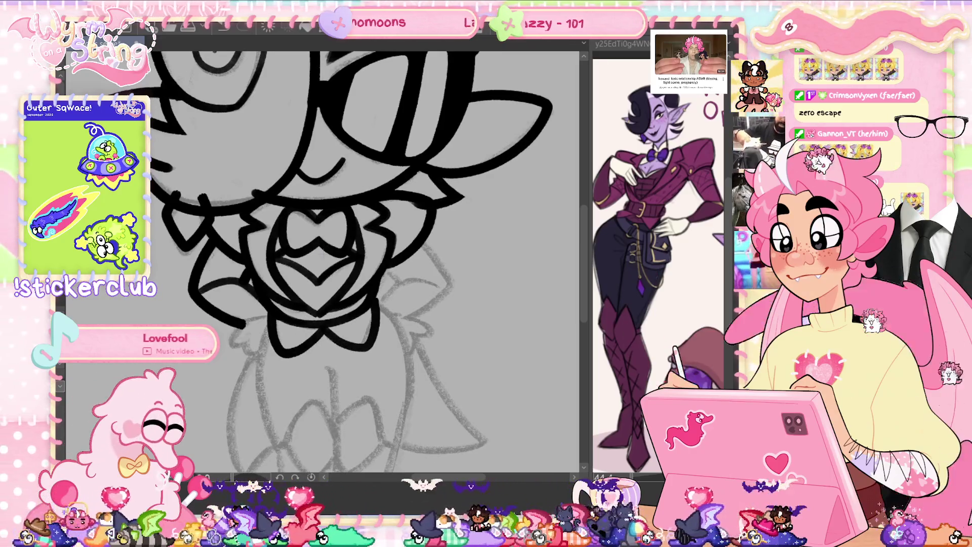
pyautogui.press('m')
pyautogui.press('m')
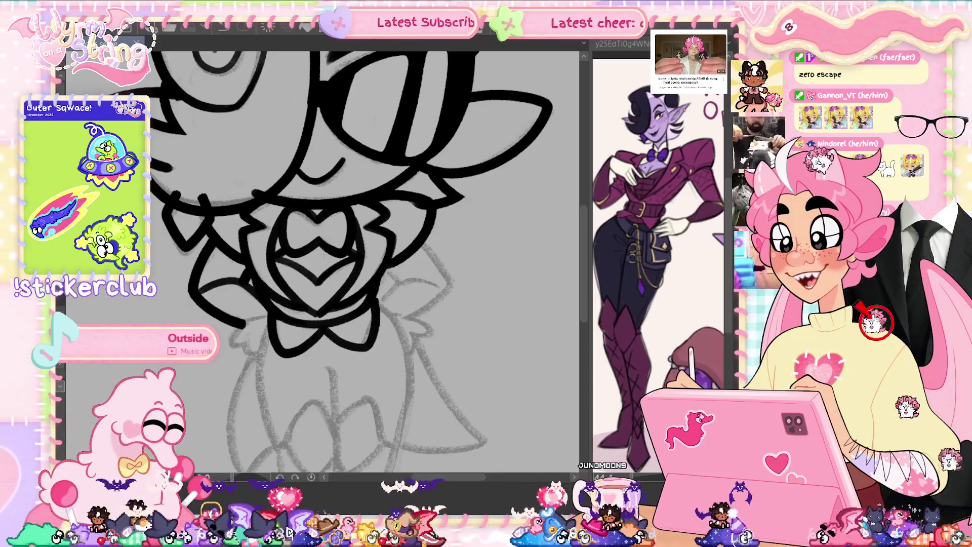
pyautogui.scroll(-1, 585, 243)
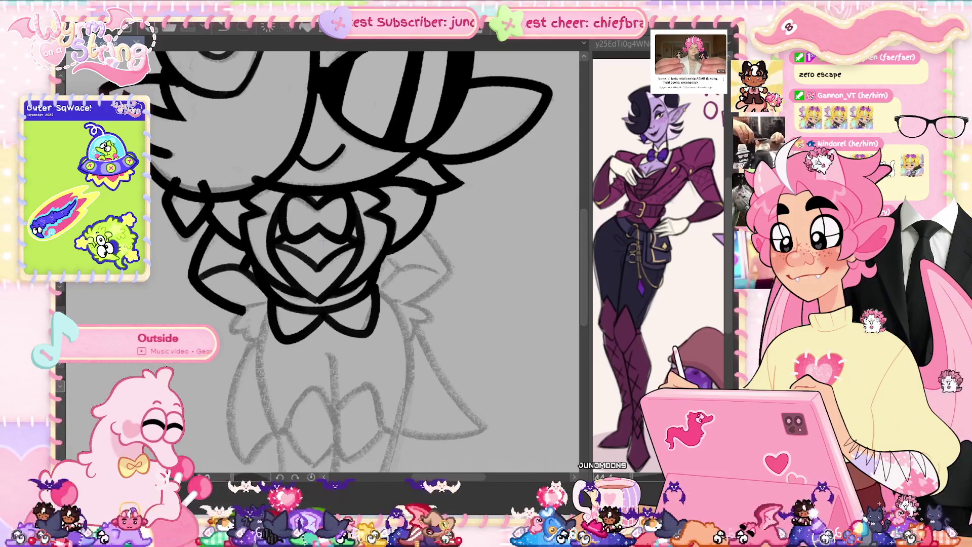
pyautogui.hotkey('ctrl', '0')
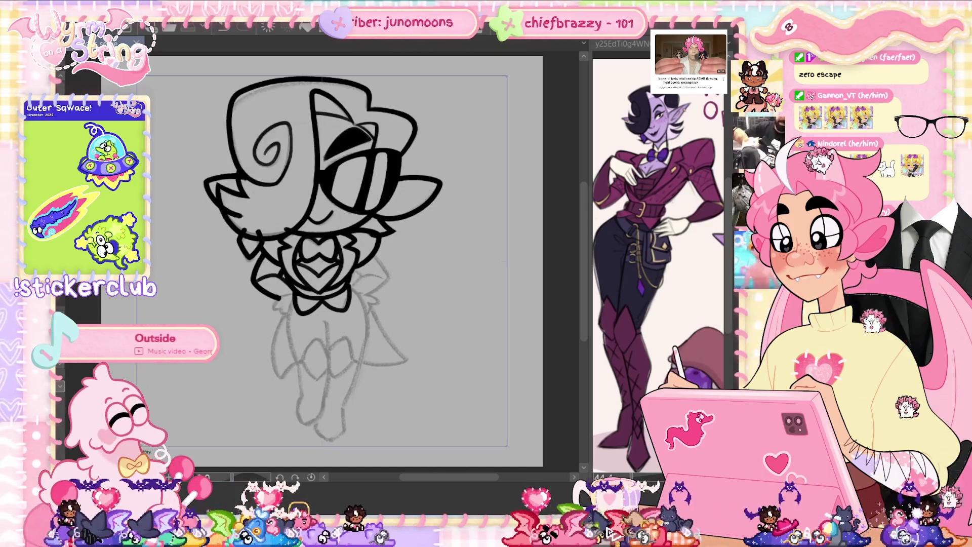
# Ink the left outline of the body, redrawing it several times until it is smooth
pyautogui.scroll(5, 324, 253)
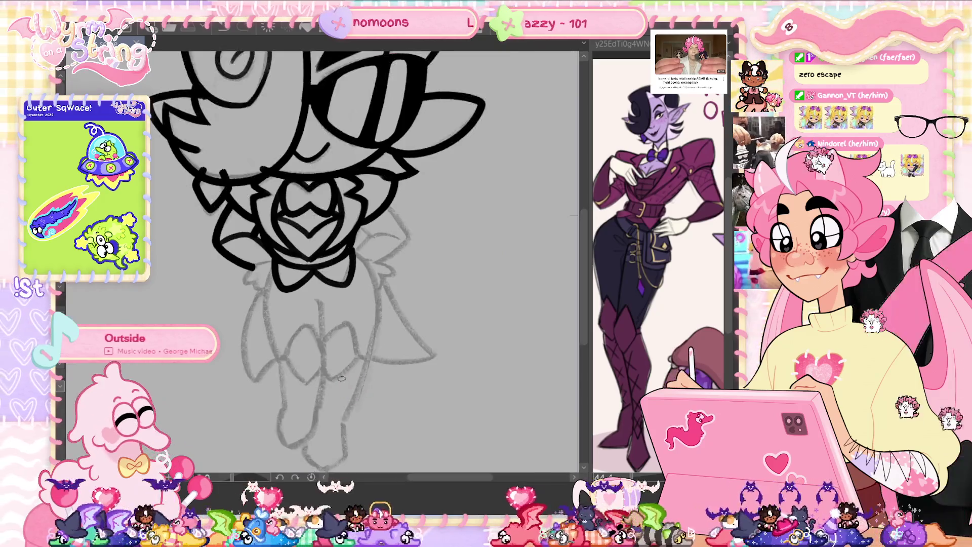
pyautogui.moveTo(201, 146); pyautogui.dragTo(194, 312)
pyautogui.hotkey('ctrl', 'z')
pyautogui.moveTo(202, 146); pyautogui.dragTo(207, 324)
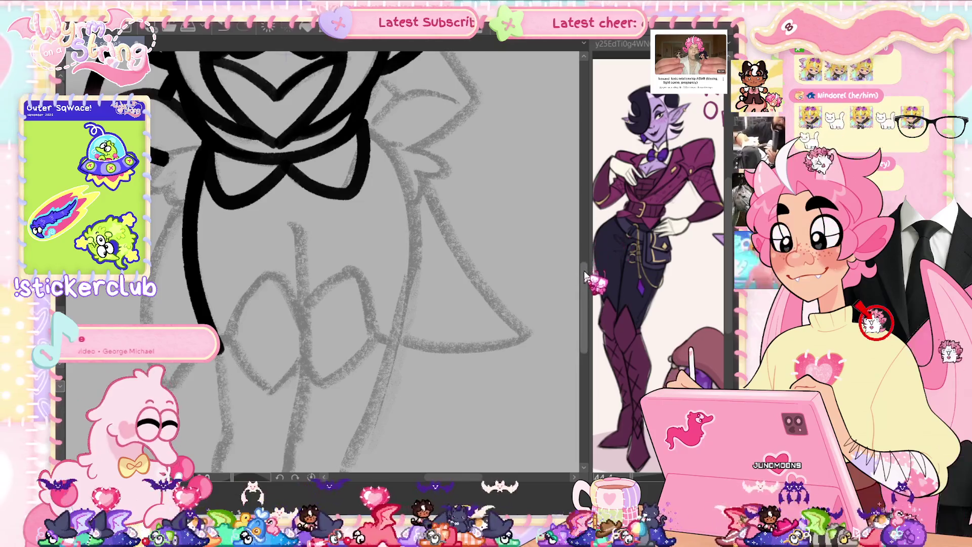
pyautogui.moveTo(446, 365); pyautogui.dragTo(444, 278)
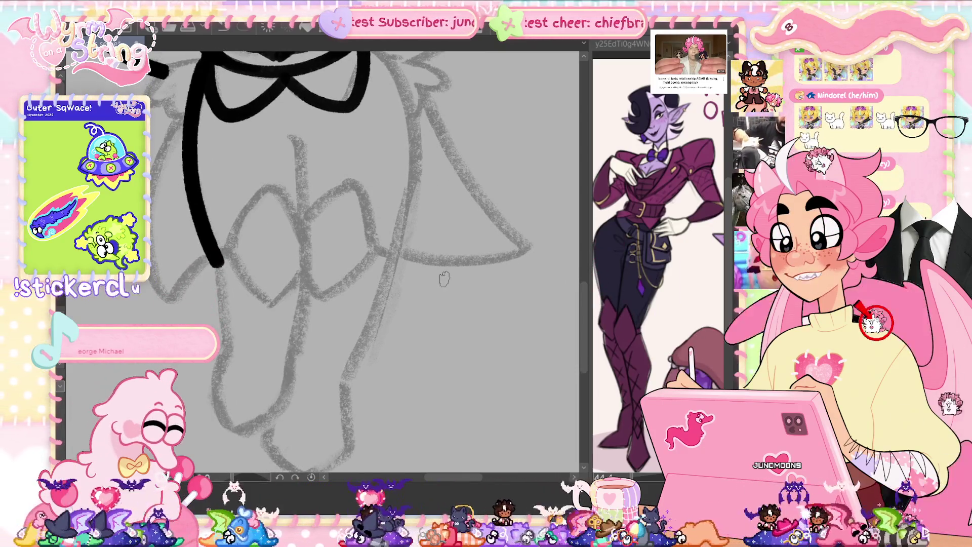
pyautogui.scroll(1, 582, 304)
pyautogui.hotkey('ctrl', 'z')
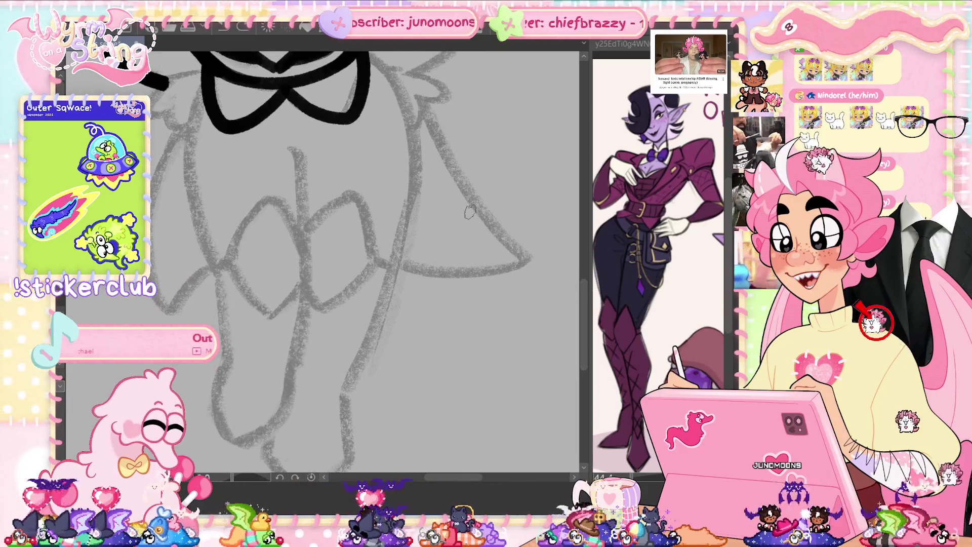
pyautogui.moveTo(187, 71); pyautogui.dragTo(223, 279)
pyautogui.hotkey('ctrl', 'z')
pyautogui.moveTo(200, 71); pyautogui.dragTo(219, 276)
pyautogui.hotkey('ctrl', 'z')
pyautogui.moveTo(200, 71); pyautogui.dragTo(219, 276)
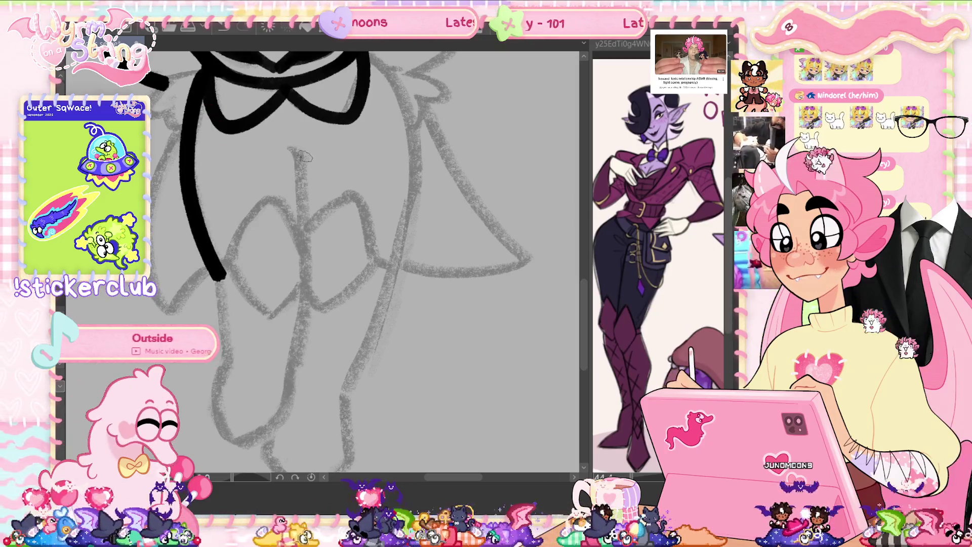
# Ink the long inner leg line with a hook at its end, joined to the upper outline
pyautogui.moveTo(293, 149)
pyautogui.mouseDown()
pyautogui.moveTo(304, 217)
pyautogui.moveTo(282, 391)
pyautogui.moveTo(267, 427)
pyautogui.moveTo(217, 413)
pyautogui.mouseUp()
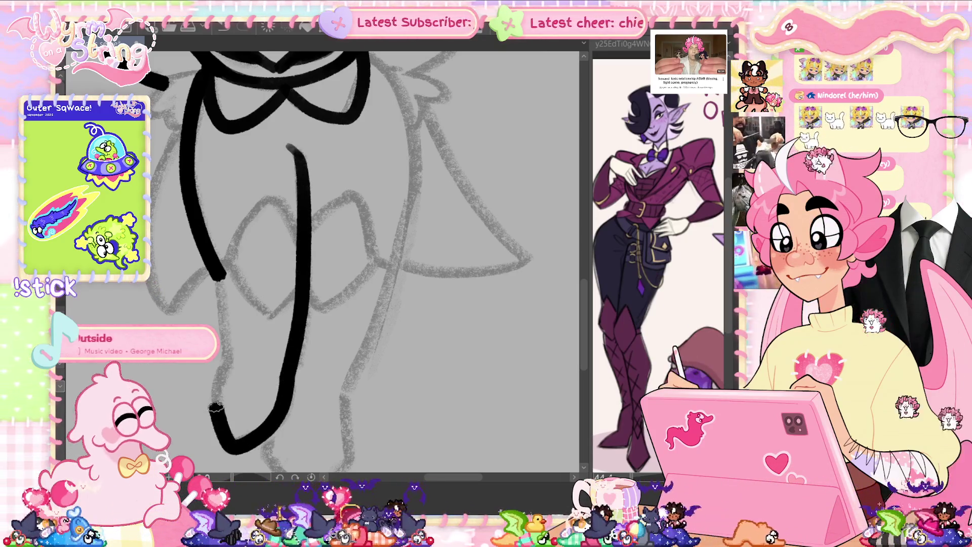
pyautogui.moveTo(224, 364); pyautogui.dragTo(231, 359)
pyautogui.moveTo(221, 312); pyautogui.dragTo(234, 363)
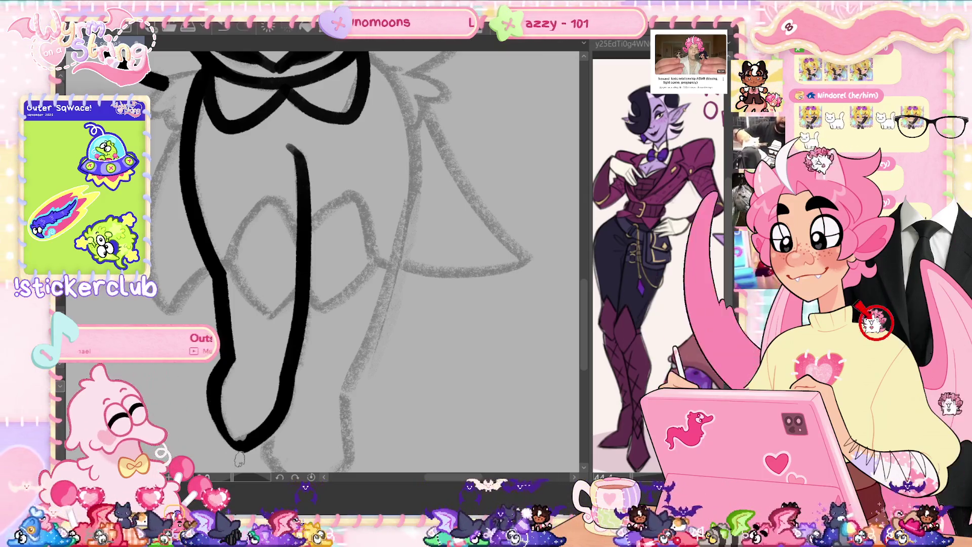
pyautogui.moveTo(352, 340); pyautogui.dragTo(400, 282)
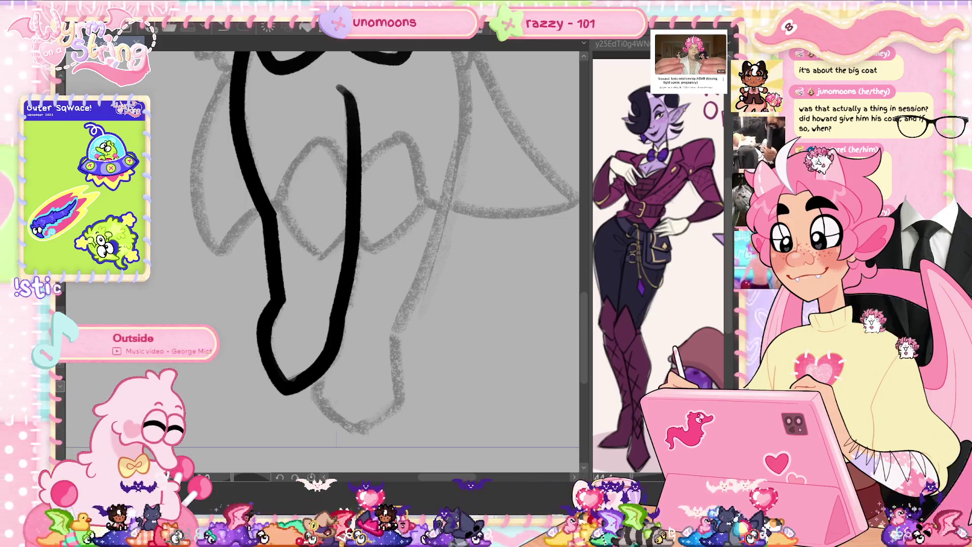
pyautogui.scroll(2, 584, 303)
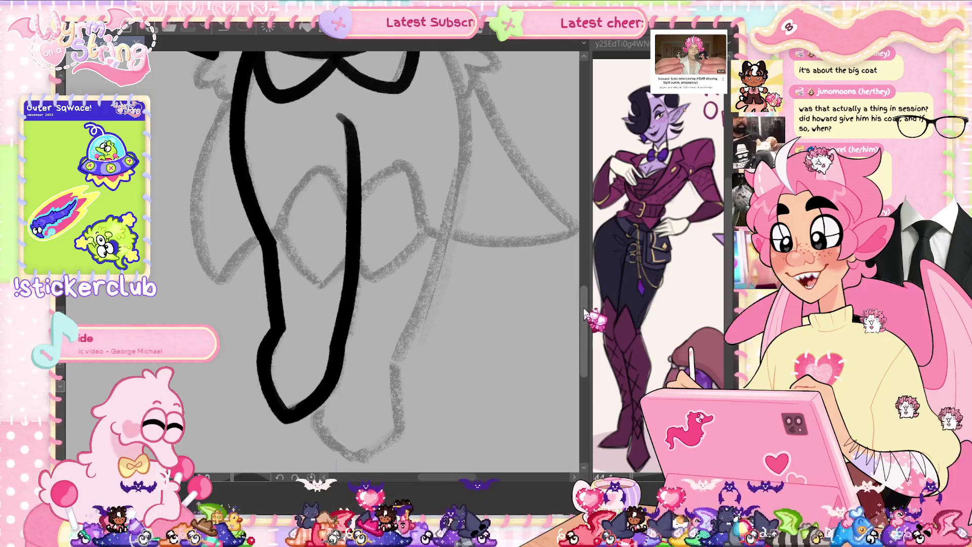
pyautogui.scroll(6, 584, 302)
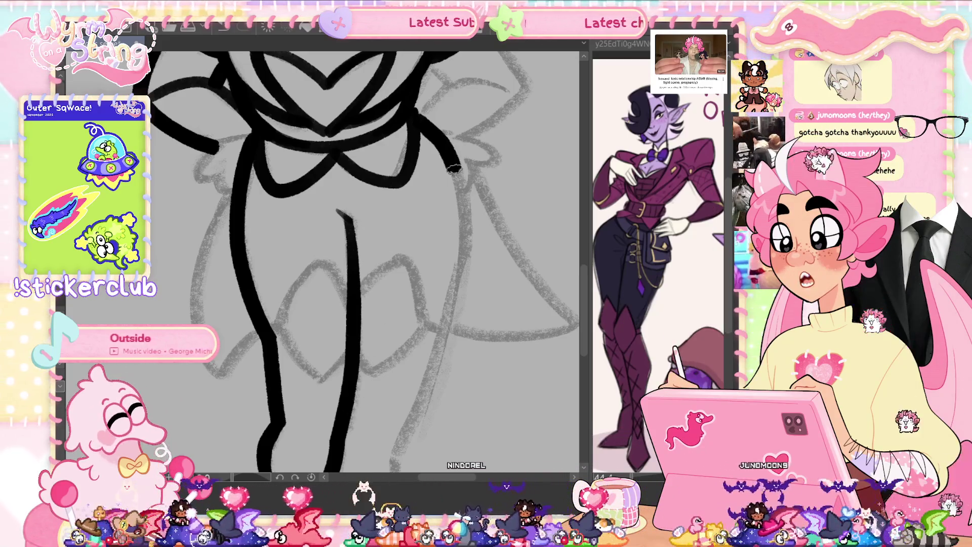
# Try the right torso outline repeatedly, undoing each attempt, then rotate the canvas
pyautogui.moveTo(448, 159); pyautogui.dragTo(459, 324)
pyautogui.hotkey('ctrl', 'z')
pyautogui.moveTo(423, 114); pyautogui.dragTo(464, 324)
pyautogui.hotkey('ctrl', 'z')
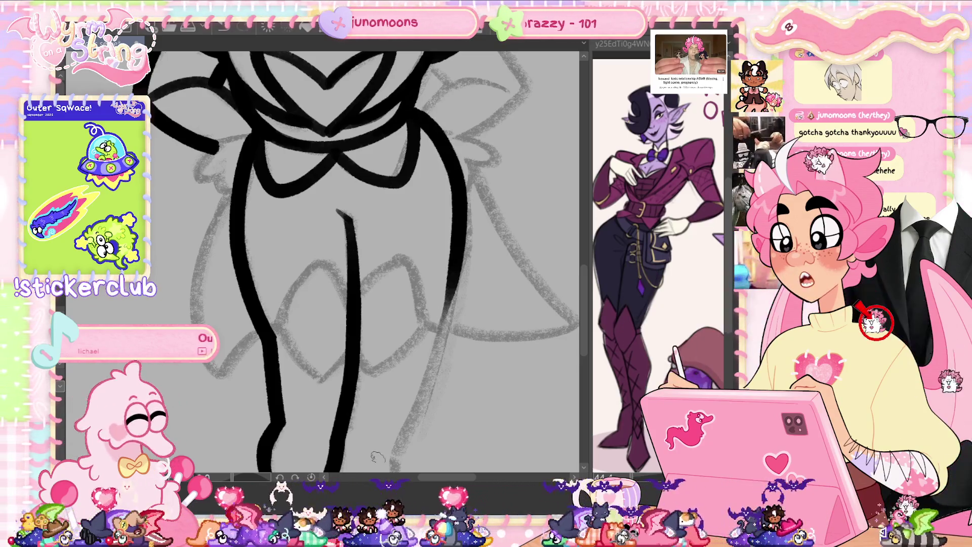
pyautogui.moveTo(421, 109); pyautogui.dragTo(465, 203)
pyautogui.hotkey('ctrl', 'z')
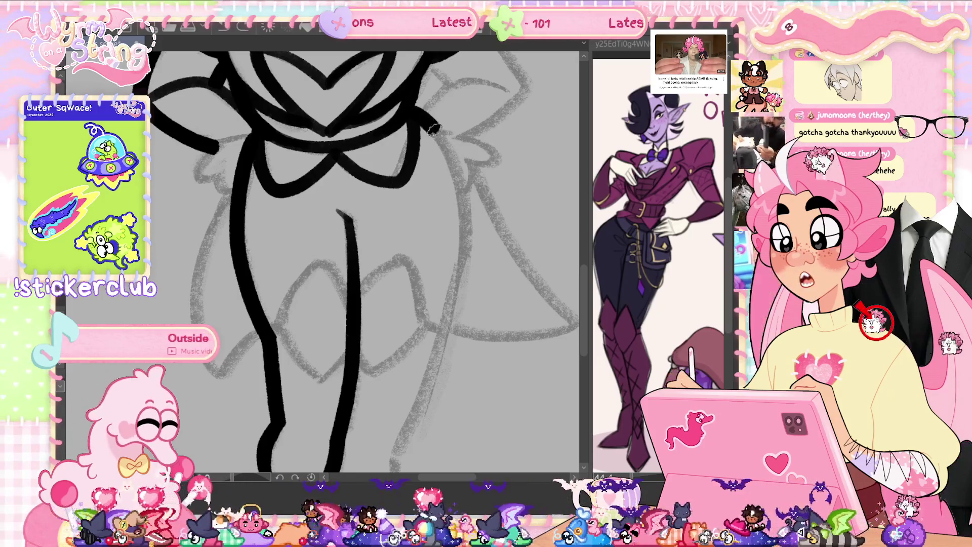
pyautogui.moveTo(433, 129); pyautogui.dragTo(456, 362)
pyautogui.hotkey('ctrl', 'z')
pyautogui.moveTo(436, 126); pyautogui.dragTo(458, 324)
pyautogui.hotkey('ctrl', 'z')
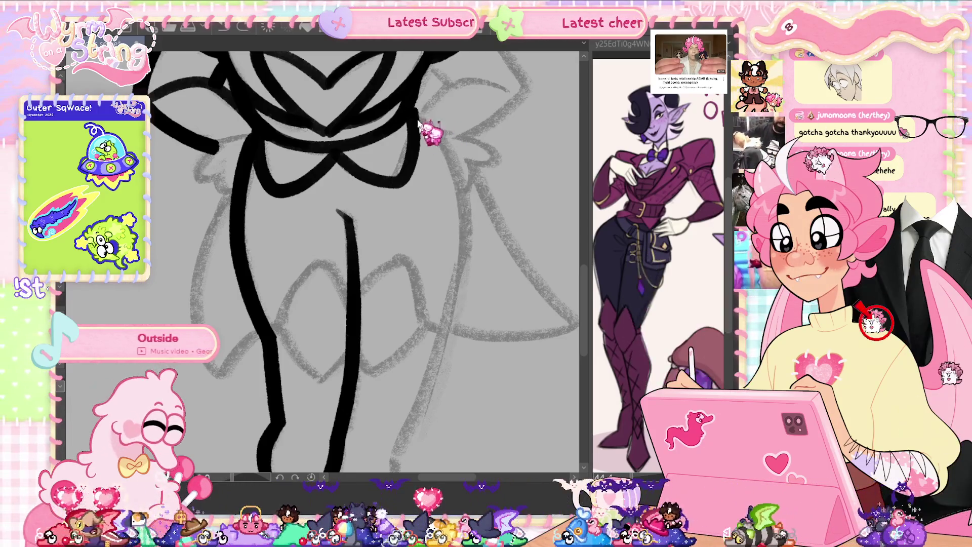
pyautogui.moveTo(425, 119); pyautogui.dragTo(458, 354)
pyautogui.hotkey('ctrl', 'z')
pyautogui.moveTo(423, 114); pyautogui.dragTo(445, 314)
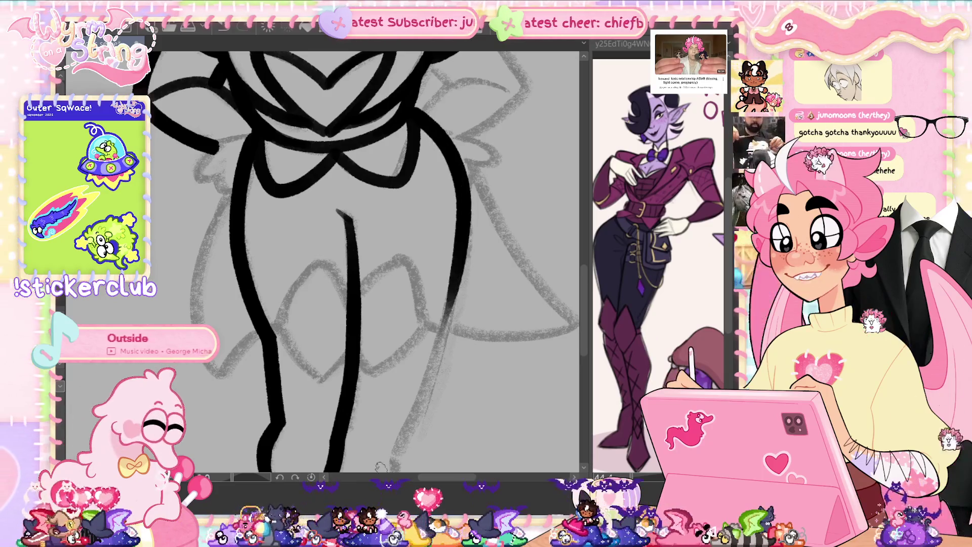
pyautogui.hotkey('ctrl', 'z')
pyautogui.moveTo(463, 192); pyautogui.dragTo(469, 342)
pyautogui.hotkey('ctrl', 'z')
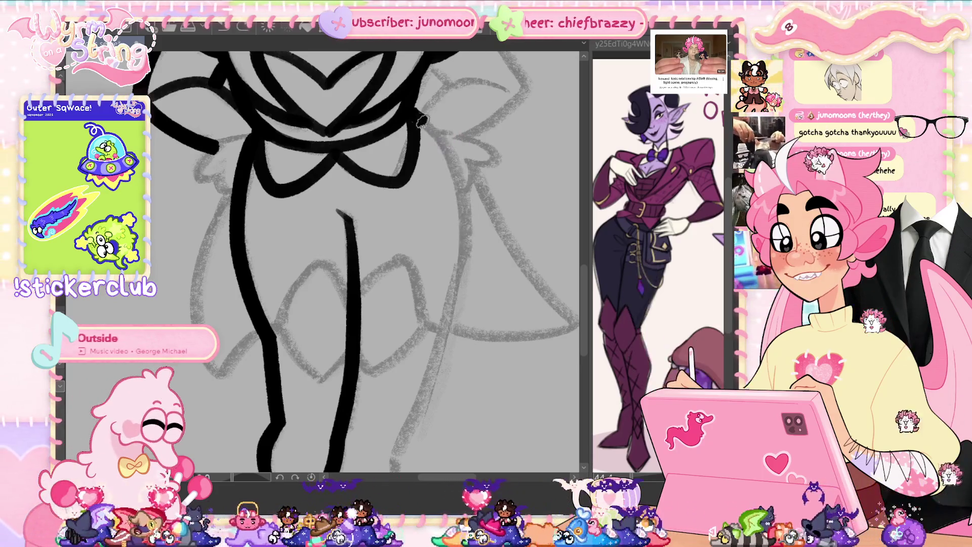
pyautogui.moveTo(422, 117); pyautogui.dragTo(446, 379)
pyautogui.hotkey('ctrl', 'z')
pyautogui.moveTo(415, 115)
pyautogui.mouseDown()
pyautogui.moveTo(446, 319)
pyautogui.moveTo(441, 400)
pyautogui.mouseUp()
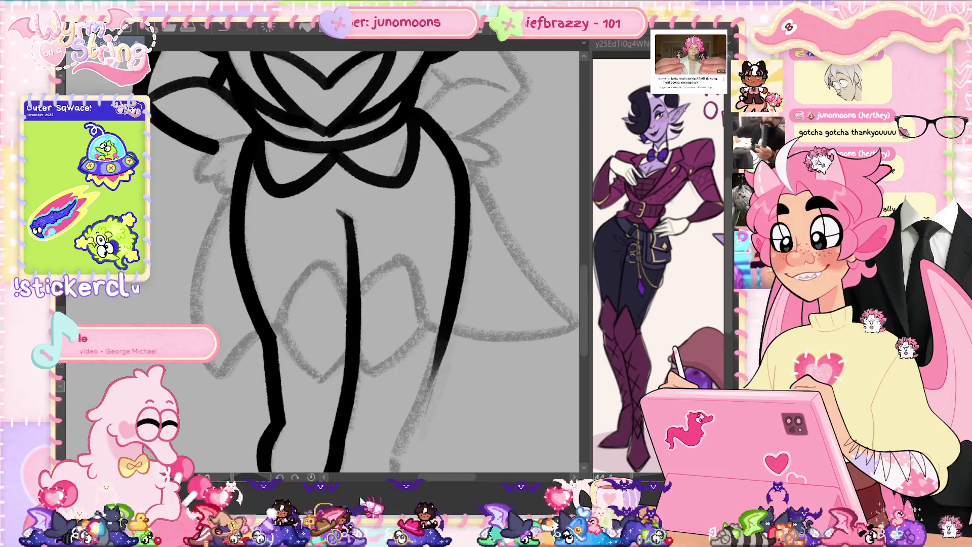
pyautogui.hotkey('ctrl', 'z')
pyautogui.moveTo(324, 253); pyautogui.dragTo(172, 314)
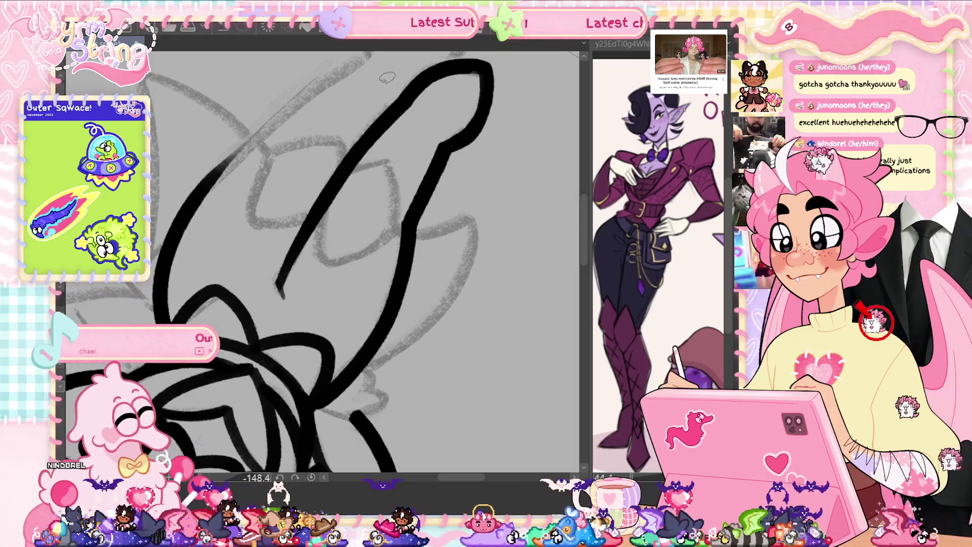
# Pan the rotated canvas and ink the long leg line from the lower left
pyautogui.moveTo(346, 236); pyautogui.dragTo(336, 297)
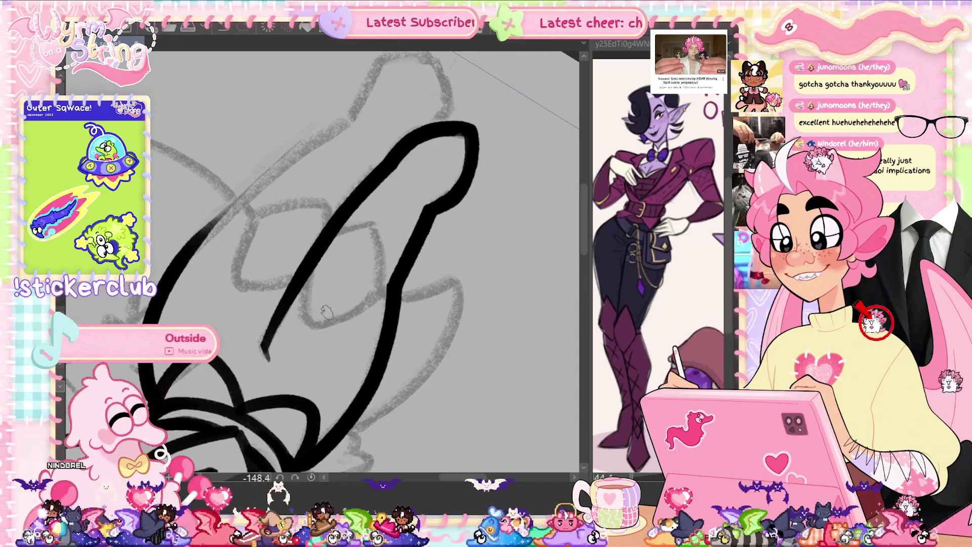
pyautogui.moveTo(182, 260); pyautogui.dragTo(347, 116)
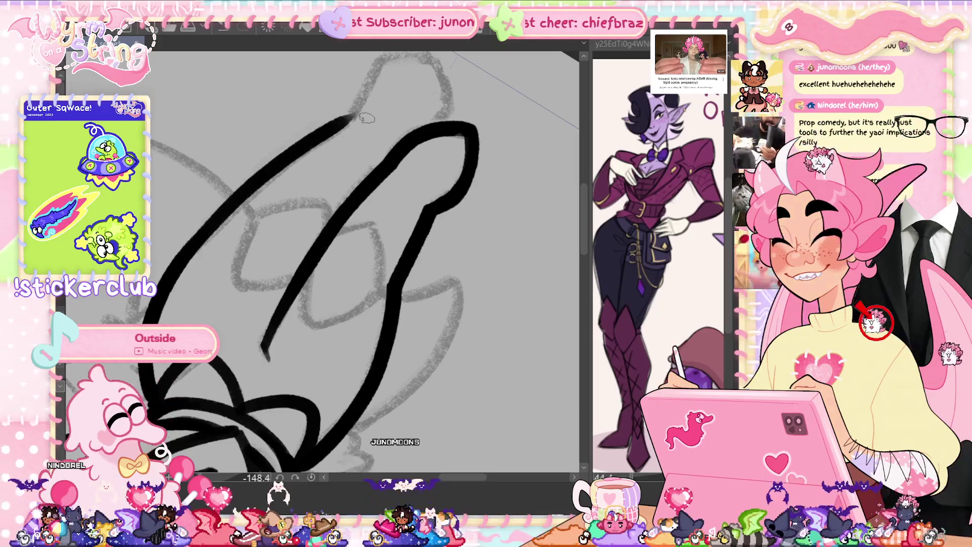
pyautogui.moveTo(259, 234); pyautogui.dragTo(256, 295)
pyautogui.hotkey('ctrl', 'z')
pyautogui.moveTo(349, 175)
pyautogui.mouseDown()
pyautogui.moveTo(226, 267)
pyautogui.moveTo(183, 319)
pyautogui.moveTo(349, 180)
pyautogui.mouseUp()
pyautogui.hotkey('ctrl', 'z')
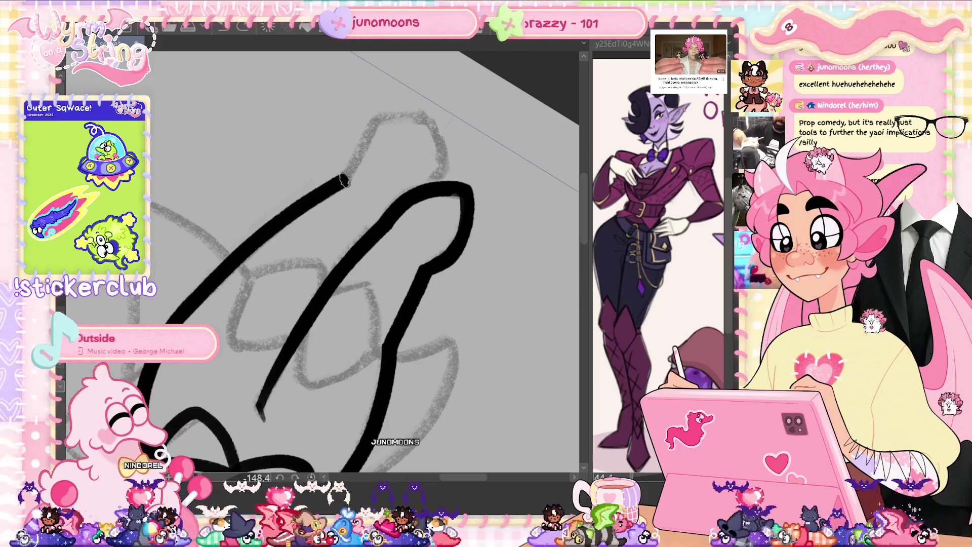
pyautogui.hotkey('ctrl', 'z')
pyautogui.moveTo(185, 317)
pyautogui.mouseDown()
pyautogui.moveTo(349, 180)
pyautogui.moveTo(332, 462)
pyautogui.moveTo(369, 405)
pyautogui.mouseUp()
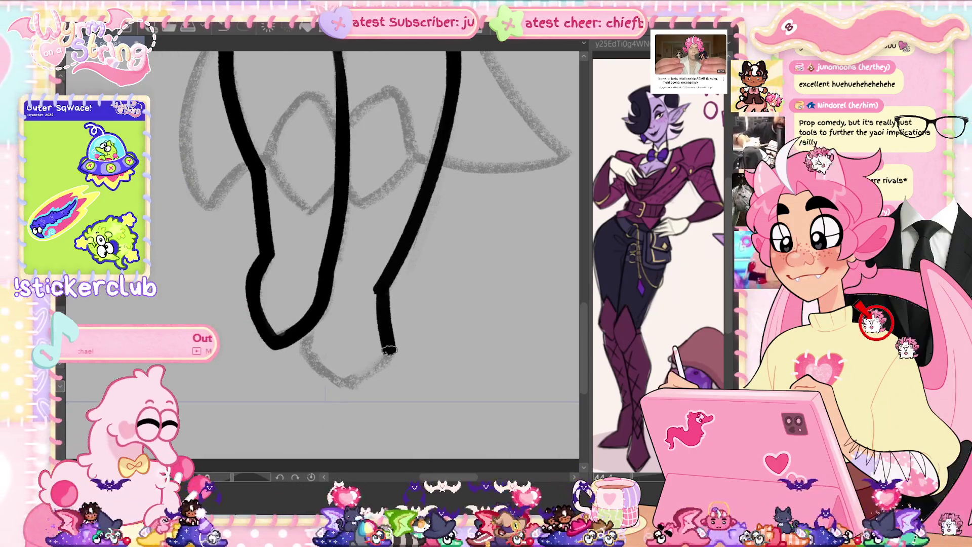
# Ink the pointed V-shaped foot and trace the right leg line down to it
pyautogui.moveTo(383, 291); pyautogui.dragTo(345, 388)
pyautogui.hotkey('ctrl', 'z')
pyautogui.moveTo(304, 349); pyautogui.dragTo(362, 381)
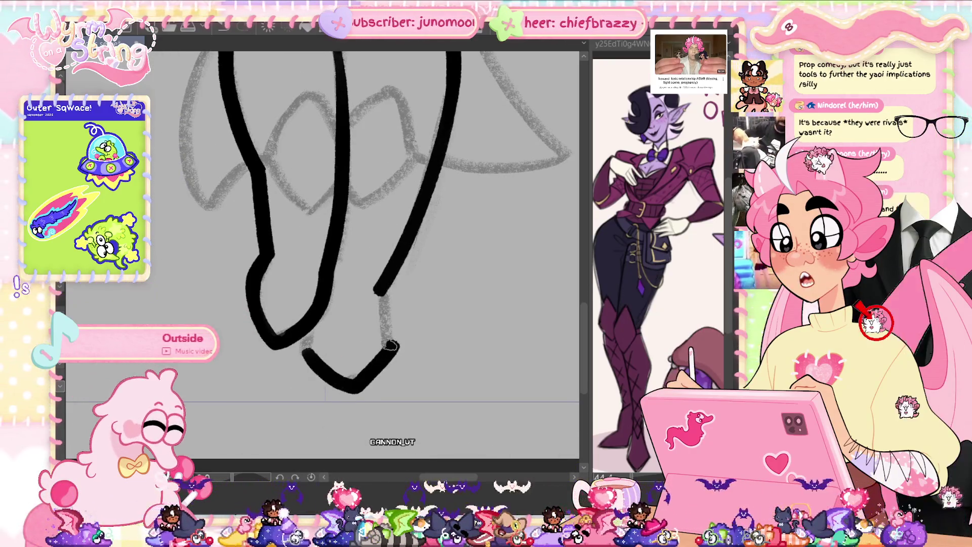
pyautogui.hotkey('ctrl', 'z')
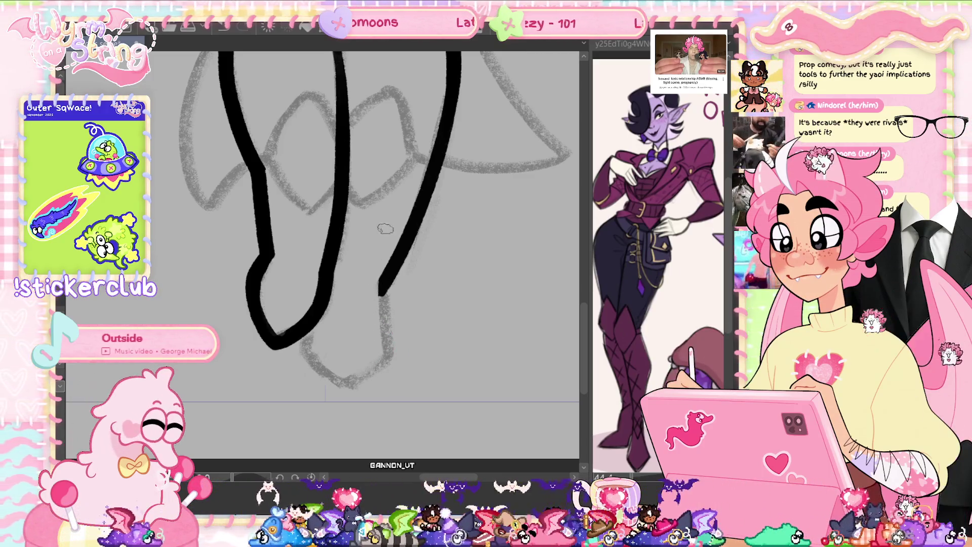
pyautogui.moveTo(301, 347)
pyautogui.mouseDown()
pyautogui.moveTo(348, 387)
pyautogui.moveTo(389, 350)
pyautogui.mouseUp()
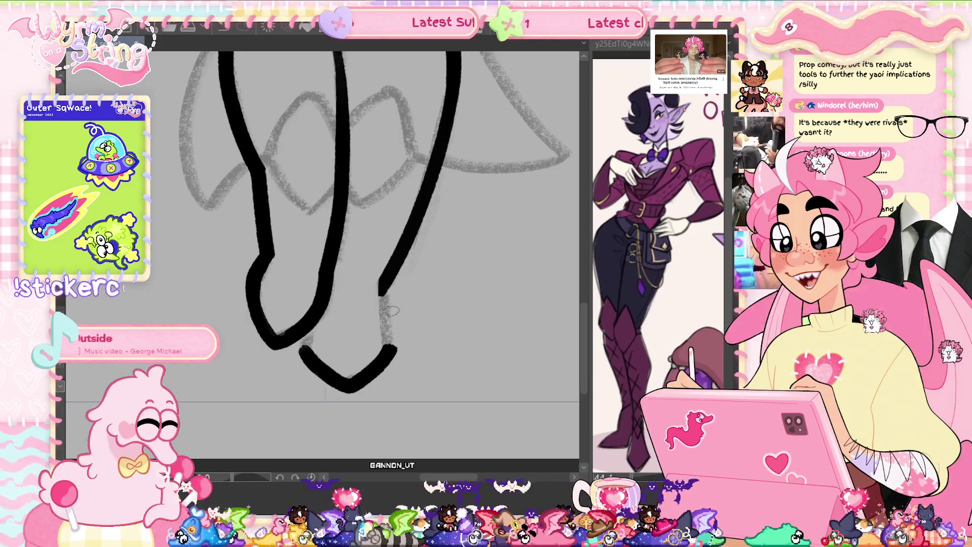
pyautogui.moveTo(380, 291)
pyautogui.mouseDown()
pyautogui.moveTo(389, 348)
pyautogui.moveTo(380, 365)
pyautogui.moveTo(343, 387)
pyautogui.moveTo(303, 355)
pyautogui.mouseUp()
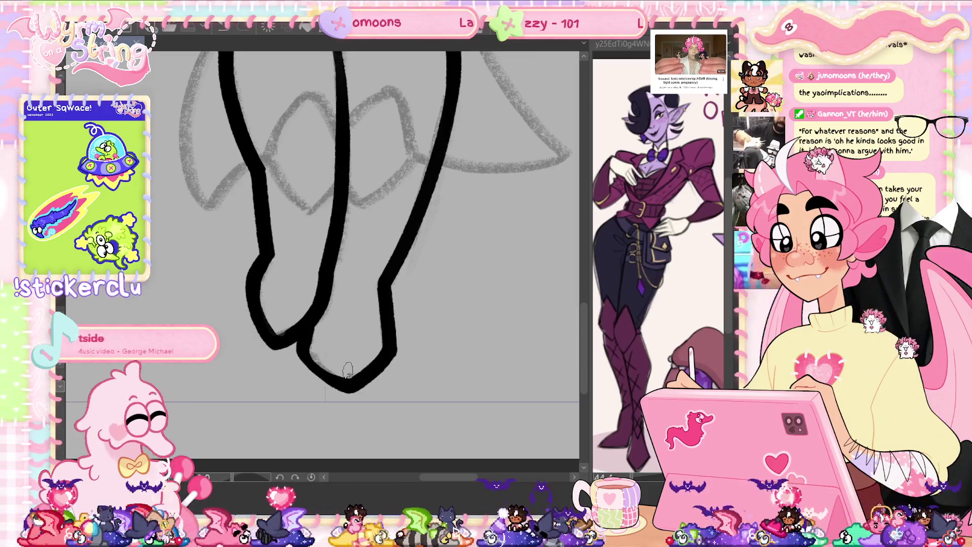
# Touch up the foot outline with a bolder bottom-right curve, then pan up to the upper legs and bow
pyautogui.moveTo(305, 340); pyautogui.dragTo(300, 352)
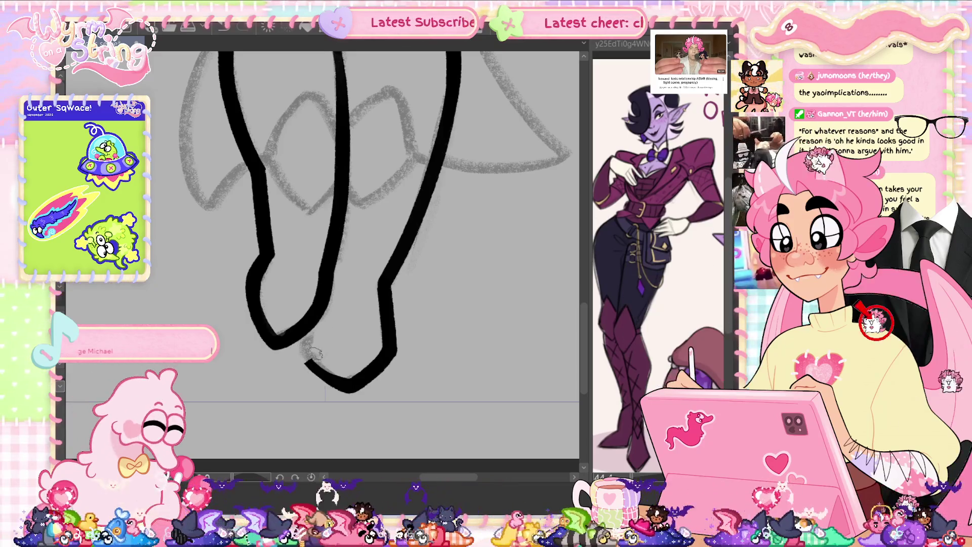
pyautogui.moveTo(320, 383); pyautogui.dragTo(310, 352)
pyautogui.moveTo(348, 388)
pyautogui.mouseDown()
pyautogui.moveTo(300, 333)
pyautogui.moveTo(321, 318)
pyautogui.mouseUp()
pyautogui.hotkey('ctrl', 'z')
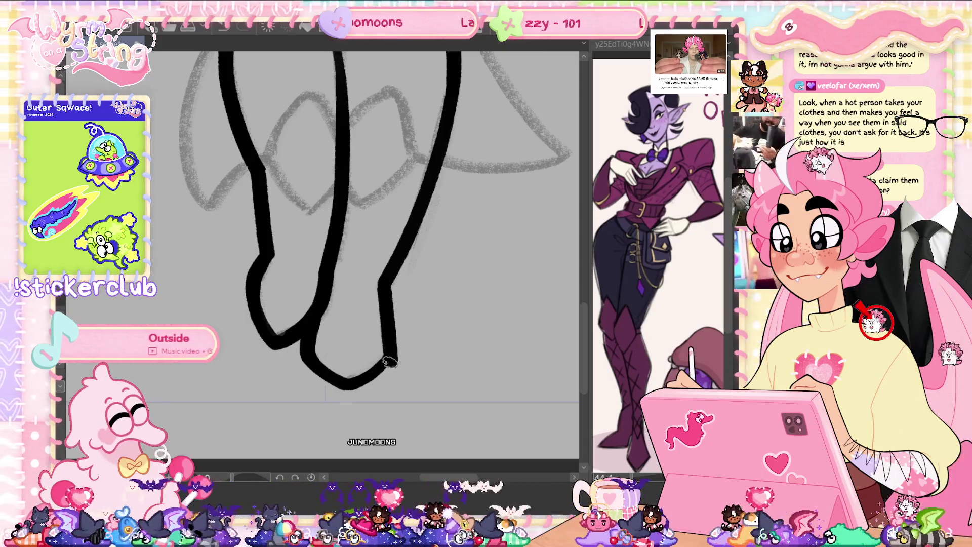
pyautogui.hotkey('ctrl', 'z')
pyautogui.moveTo(352, 389); pyautogui.dragTo(400, 351)
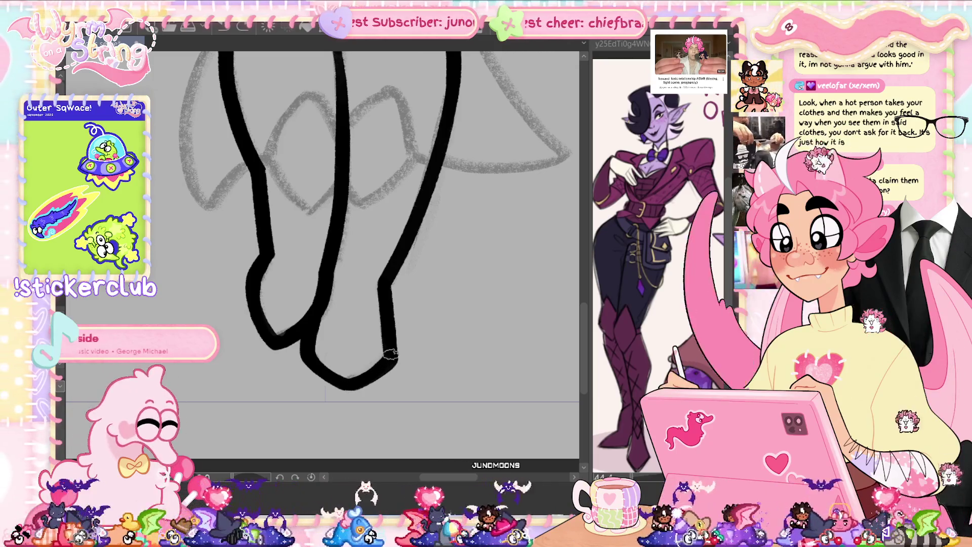
pyautogui.moveTo(448, 290)
pyautogui.mouseDown()
pyautogui.moveTo(499, 284)
pyautogui.moveTo(509, 292)
pyautogui.mouseUp()
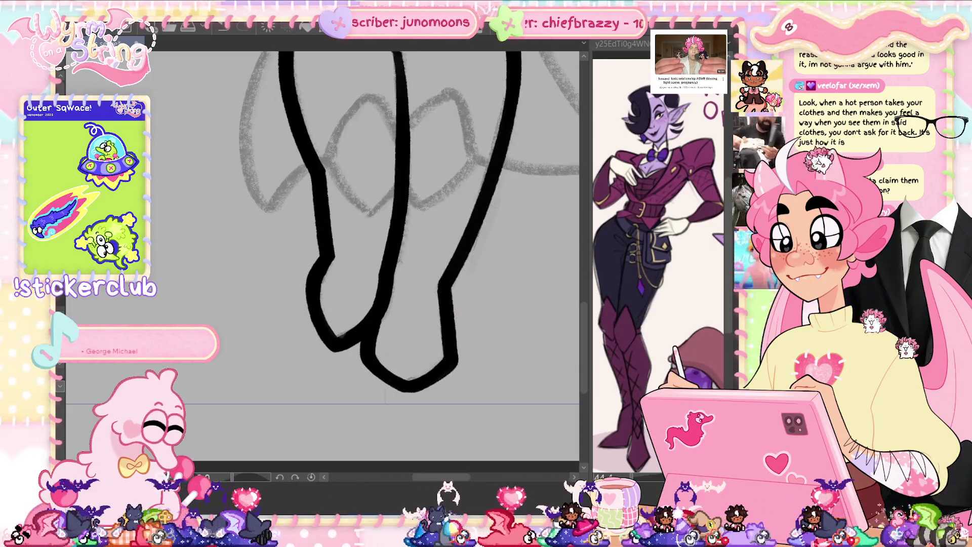
pyautogui.moveTo(405, 222); pyautogui.dragTo(403, 323)
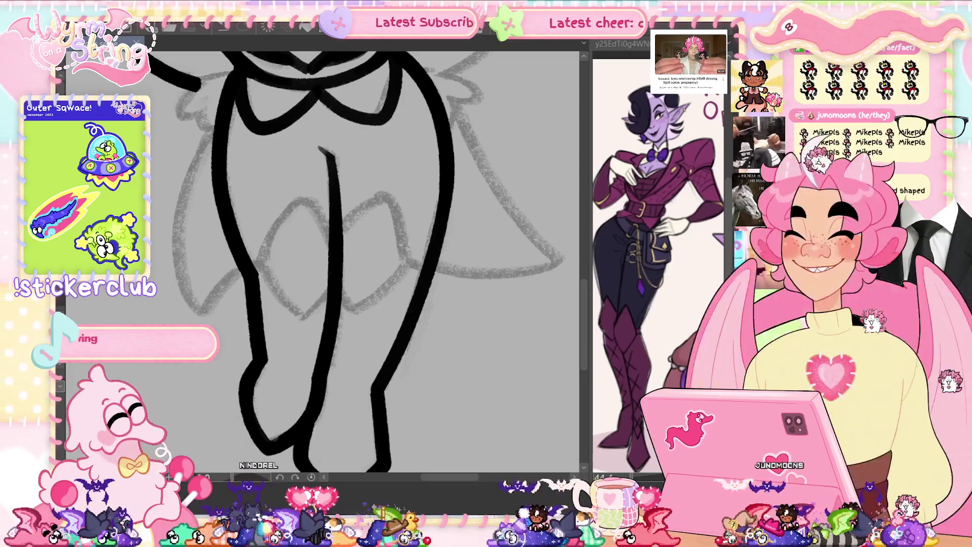
# Attempt the bow's left and right waist loops, undoing each stroke, then fit the character to the window
pyautogui.moveTo(290, 205)
pyautogui.mouseDown()
pyautogui.moveTo(328, 238)
pyautogui.moveTo(317, 208)
pyautogui.moveTo(262, 253)
pyautogui.moveTo(273, 283)
pyautogui.moveTo(310, 313)
pyautogui.moveTo(333, 255)
pyautogui.mouseUp()
pyautogui.hotkey('ctrl', 'z')
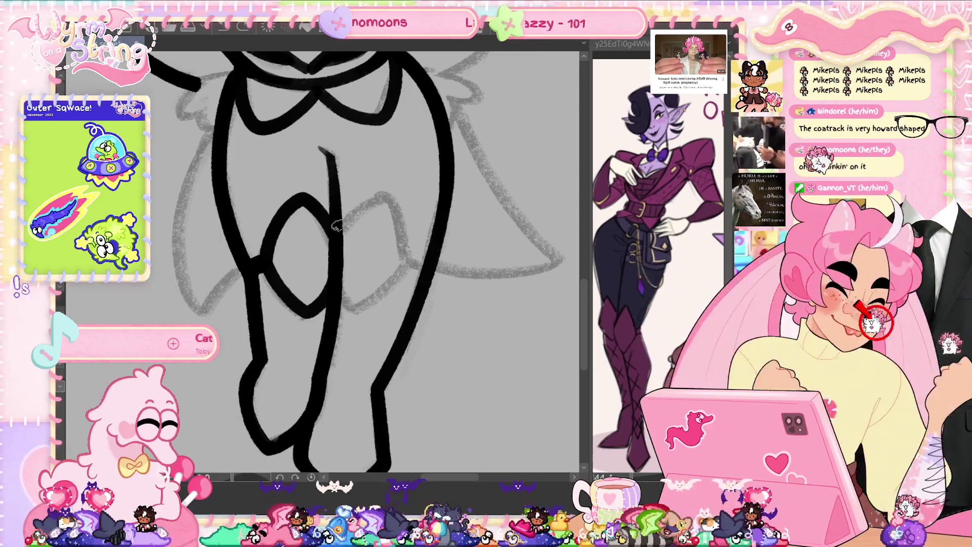
pyautogui.moveTo(342, 221); pyautogui.dragTo(396, 219)
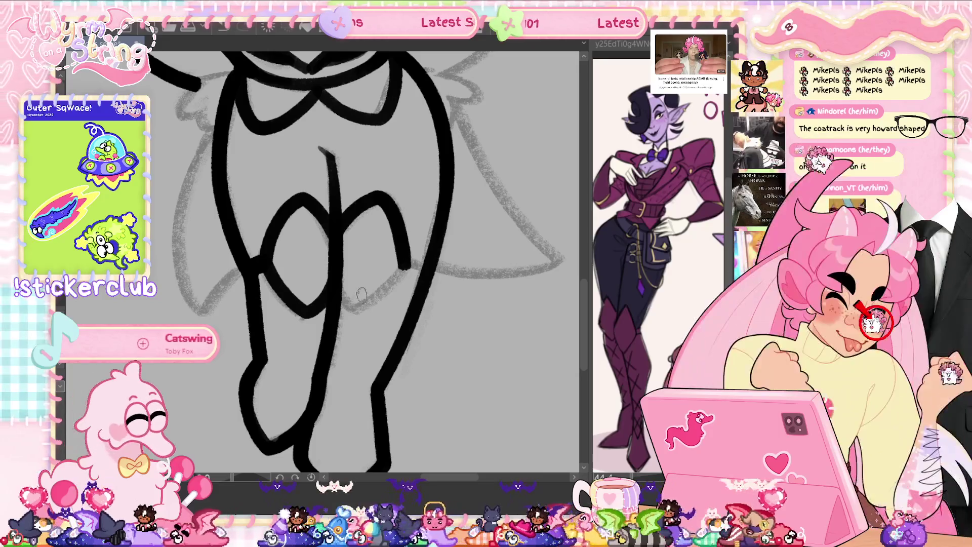
pyautogui.hotkey('ctrl', 'z')
pyautogui.moveTo(409, 266); pyautogui.dragTo(393, 284)
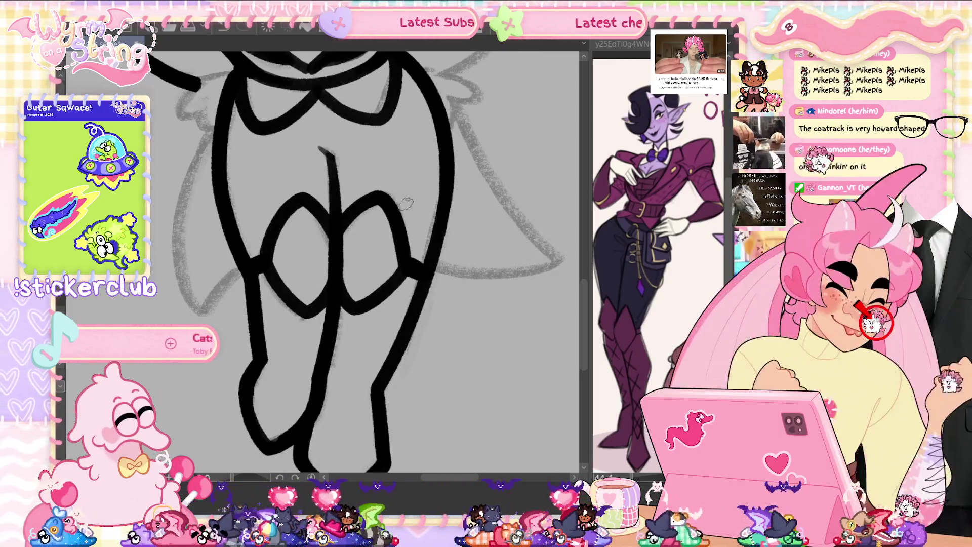
pyautogui.hotkey('ctrl', 'z')
pyautogui.moveTo(341, 227); pyautogui.dragTo(357, 205)
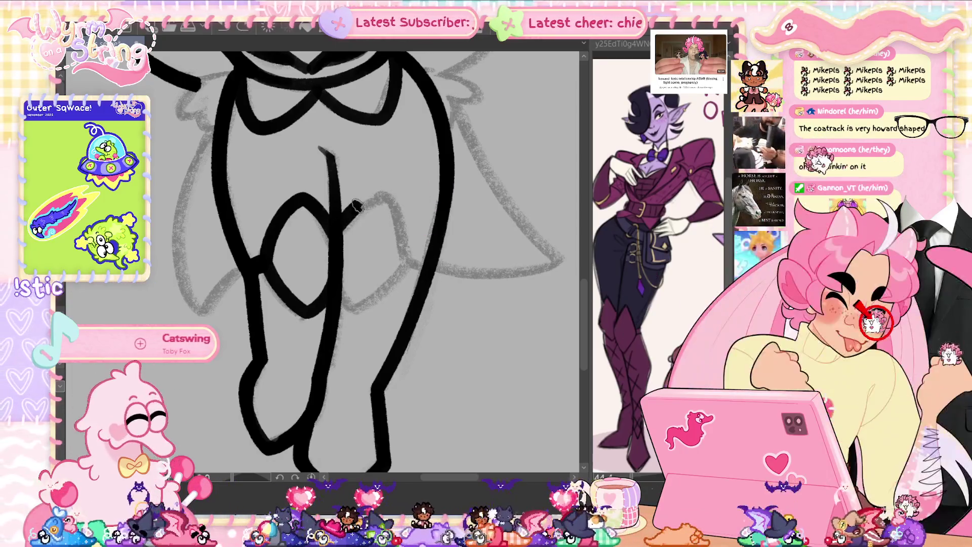
pyautogui.hotkey('ctrl', 'z')
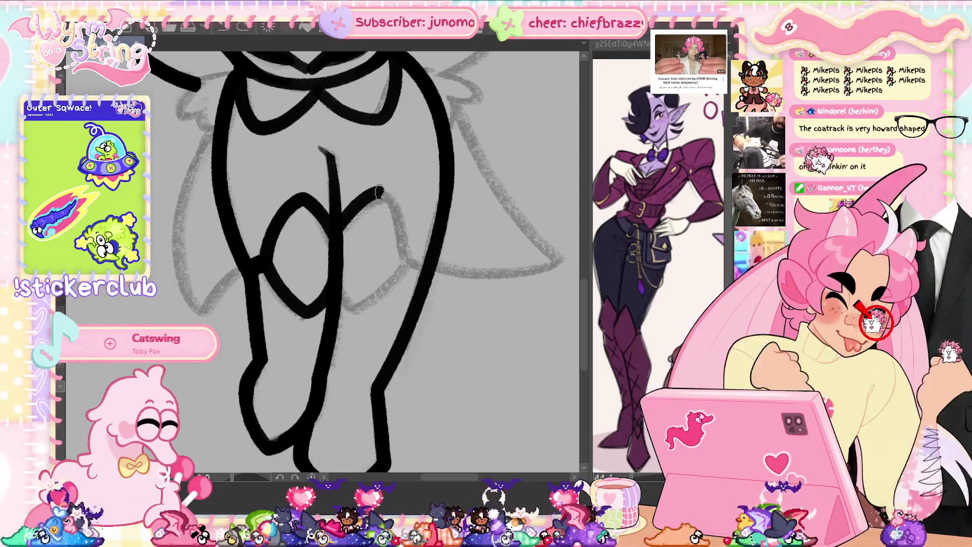
pyautogui.moveTo(384, 284); pyautogui.dragTo(335, 279)
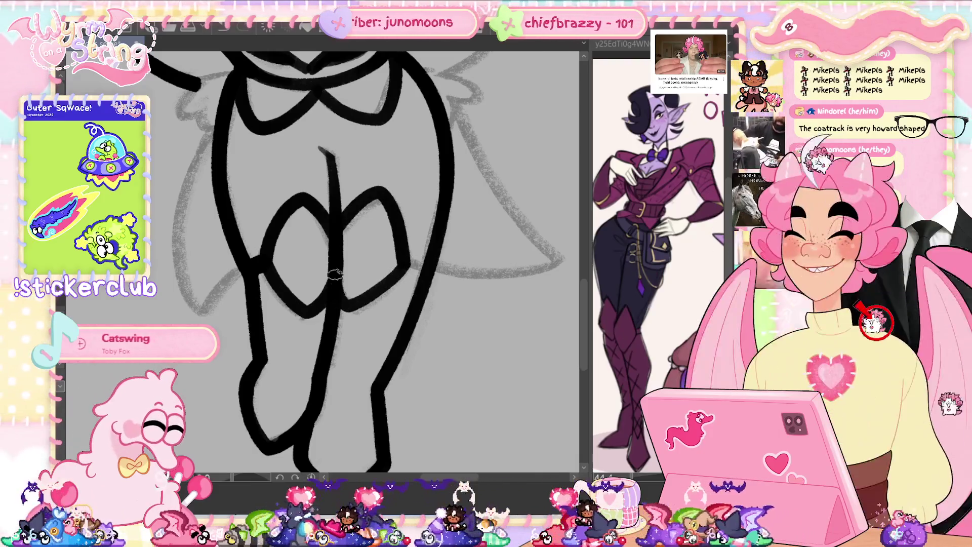
pyautogui.hotkey('ctrl', 'z')
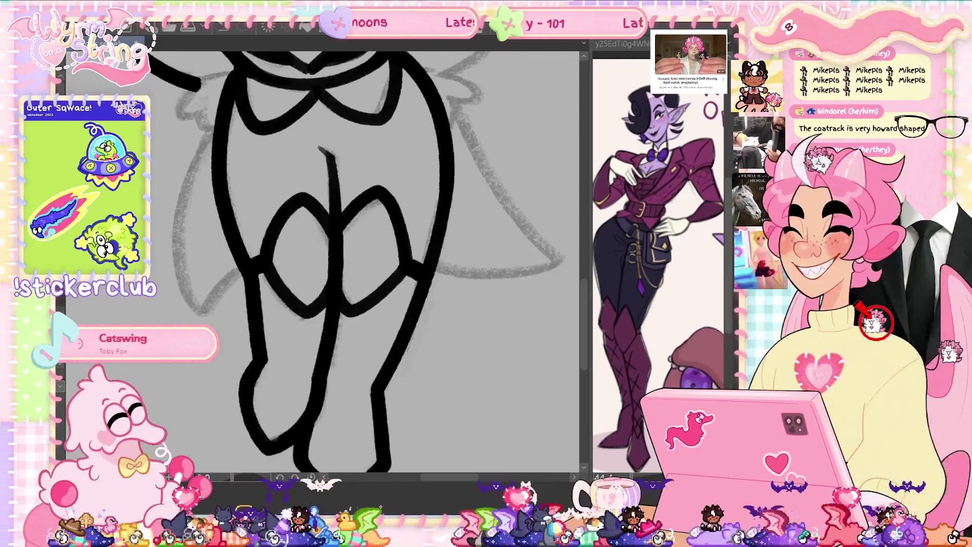
pyautogui.hotkey('ctrl', '0')
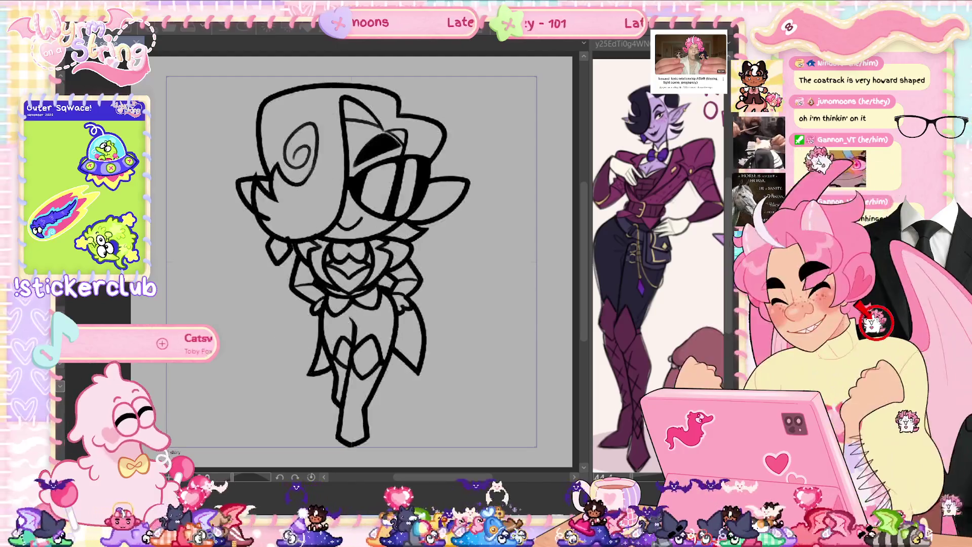
# Compare the finished inks against the rough sketch, then move to the chaise lounge1.png page
pyautogui.hotkey('ctrl', 'z')
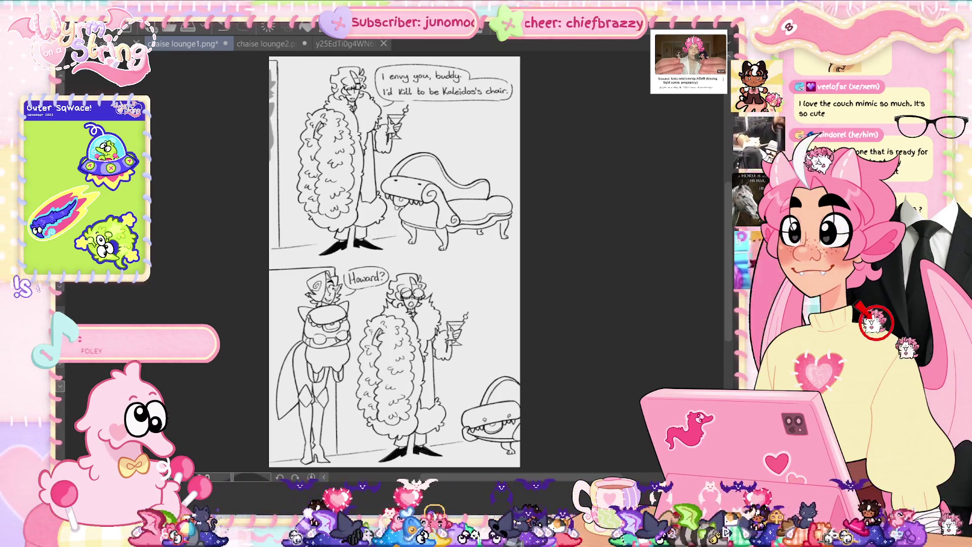
pyautogui.scroll(3, 446, 97)
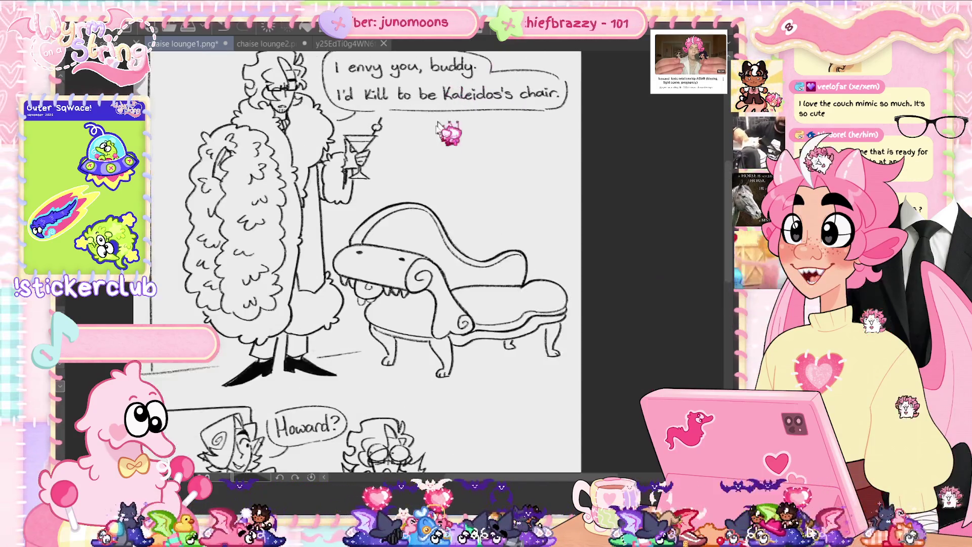
# Pan around the comic page, add an ink dot on the chaise's end, and fit the page to the window
pyautogui.moveTo(411, 193); pyautogui.dragTo(428, 206)
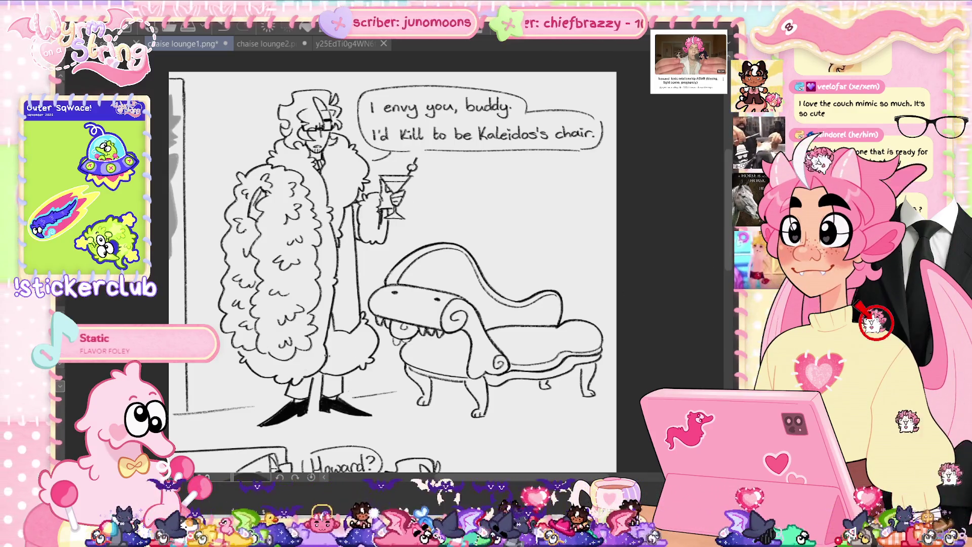
pyautogui.click(595, 339)
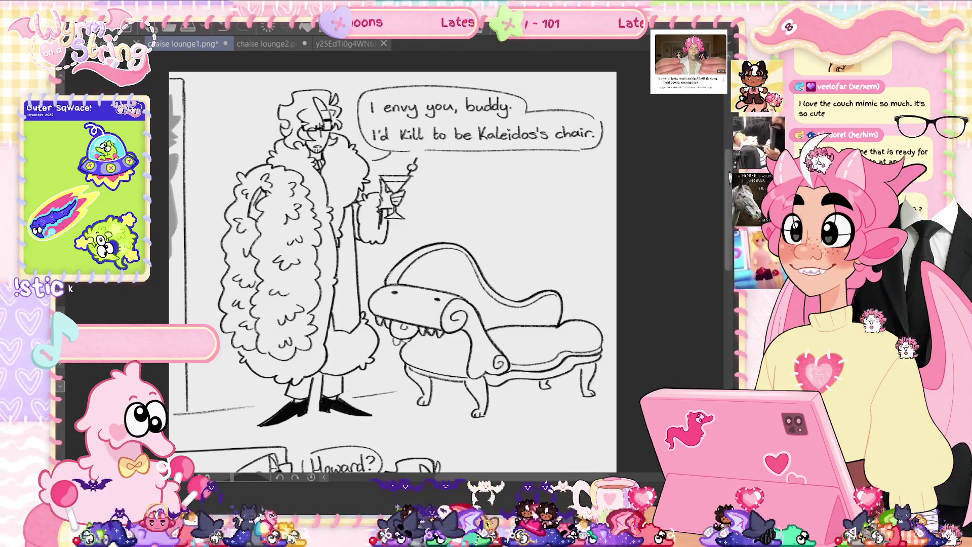
pyautogui.scroll(-10, 646, 337)
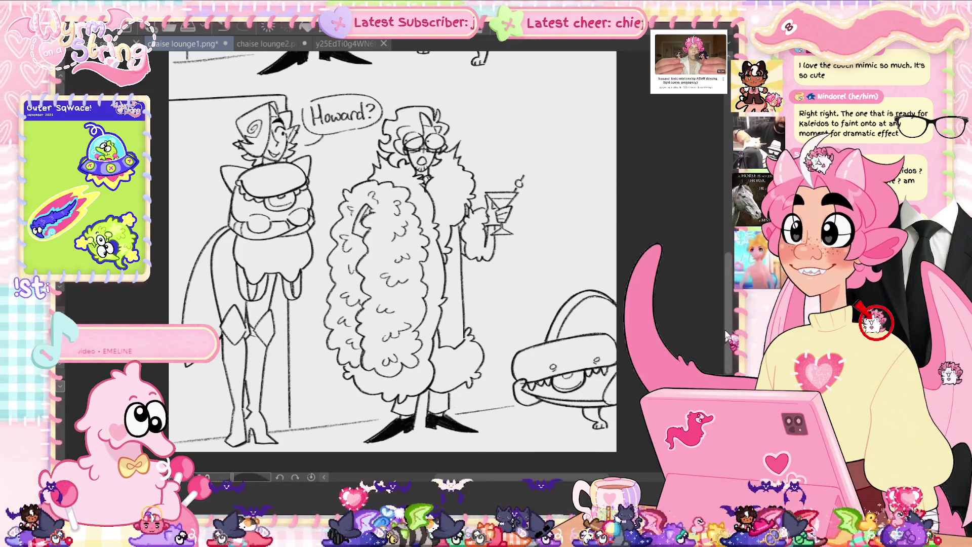
pyautogui.scroll(5, 727, 234)
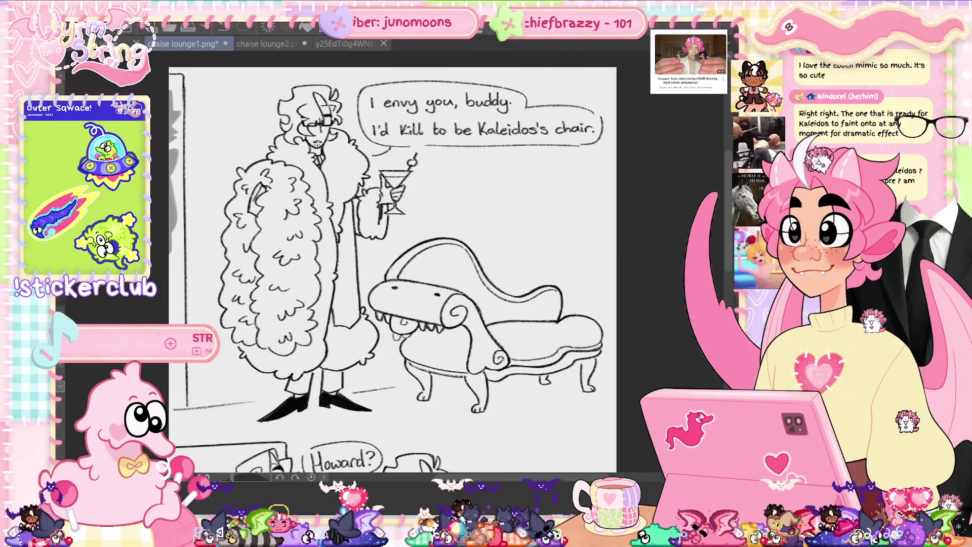
pyautogui.hotkey('ctrl', '0')
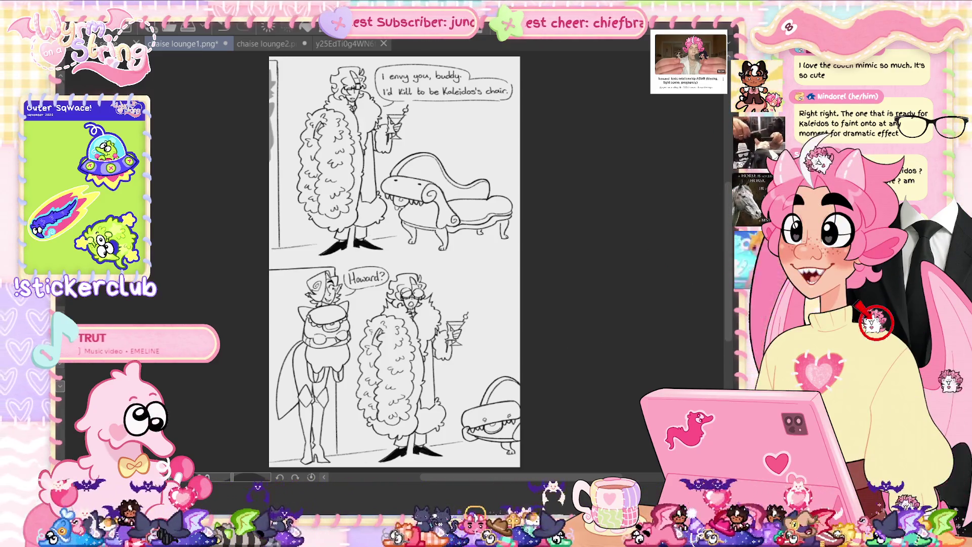
# Look over the two-panel page again, fit it to view, then switch to the chibi drawing
pyautogui.scroll(5, 247, 335)
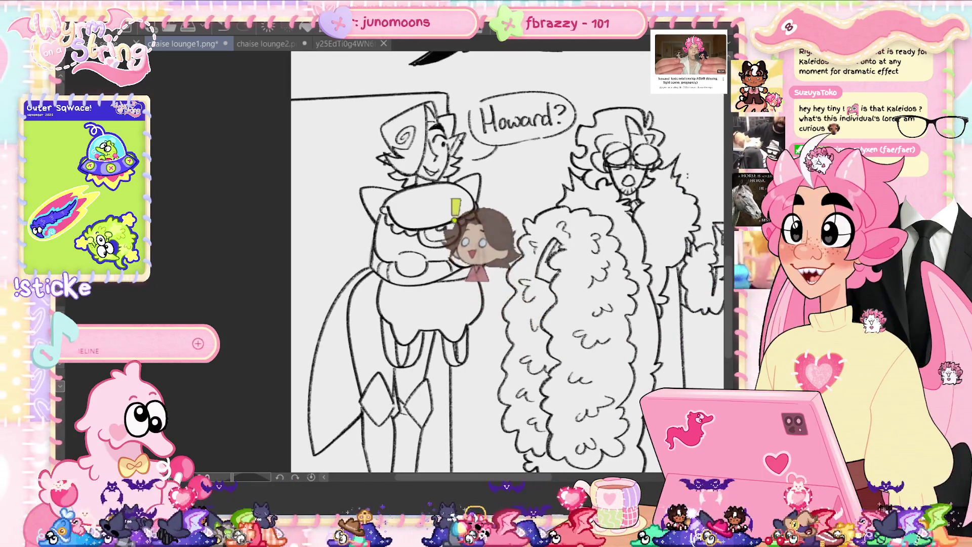
pyautogui.hscroll(3, 458, 261)
pyautogui.scroll(-1, 458, 261)
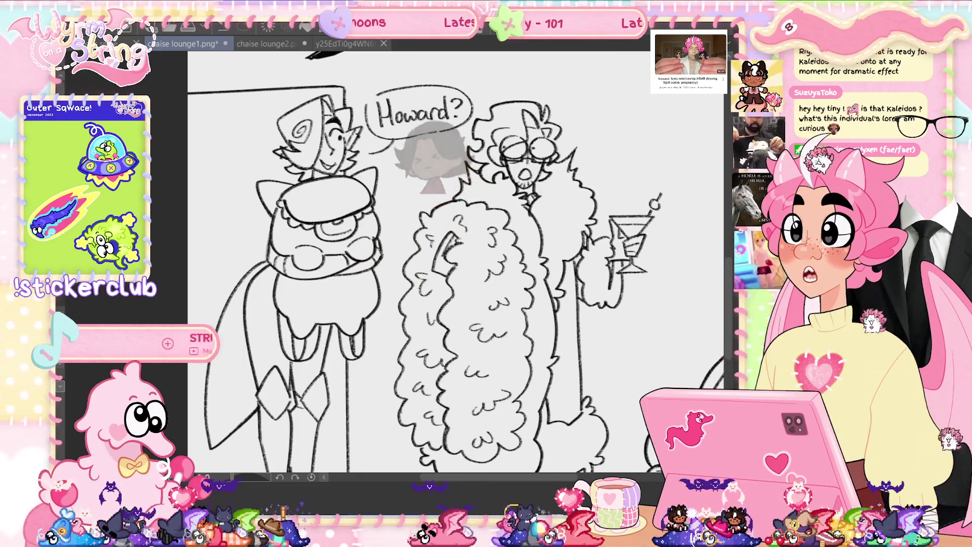
pyautogui.hotkey('ctrl', '0')
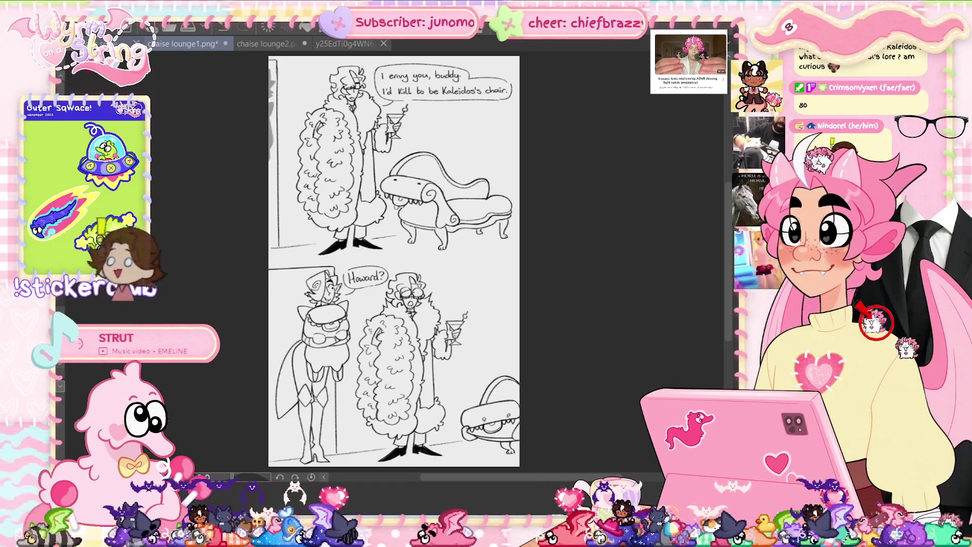
pyautogui.hotkey('ctrl', 'Tab')
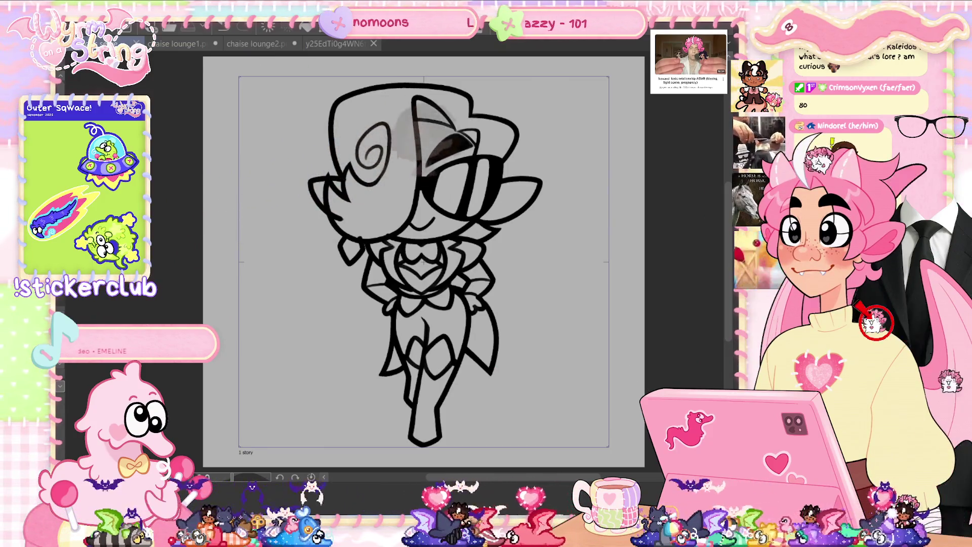
# Play the animation frames, toggle the Timeline open and closed, and bring the reference image beside the sketch
pyautogui.press('Return')
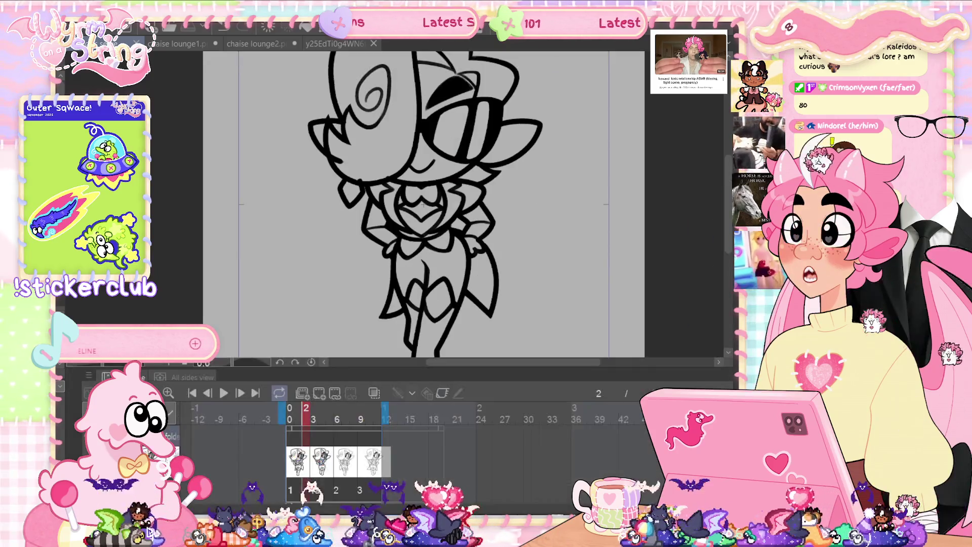
pyautogui.press('Tab')
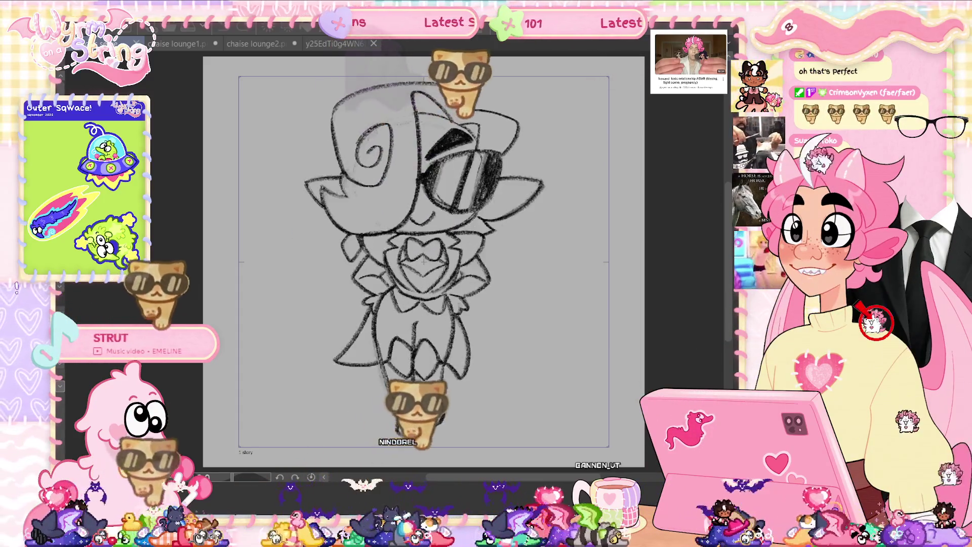
pyautogui.press('Tab')
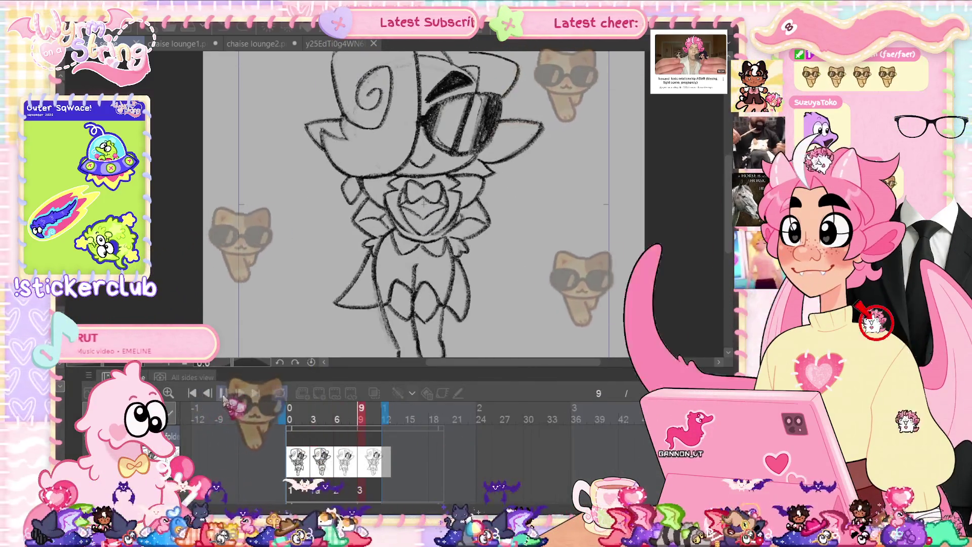
pyautogui.press('Tab')
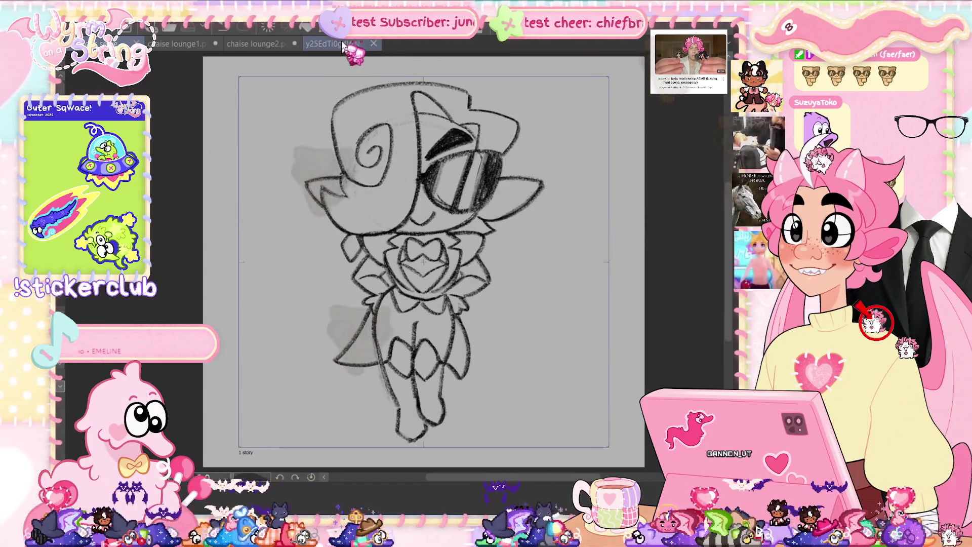
pyautogui.moveTo(633, 283); pyautogui.dragTo(638, 283)
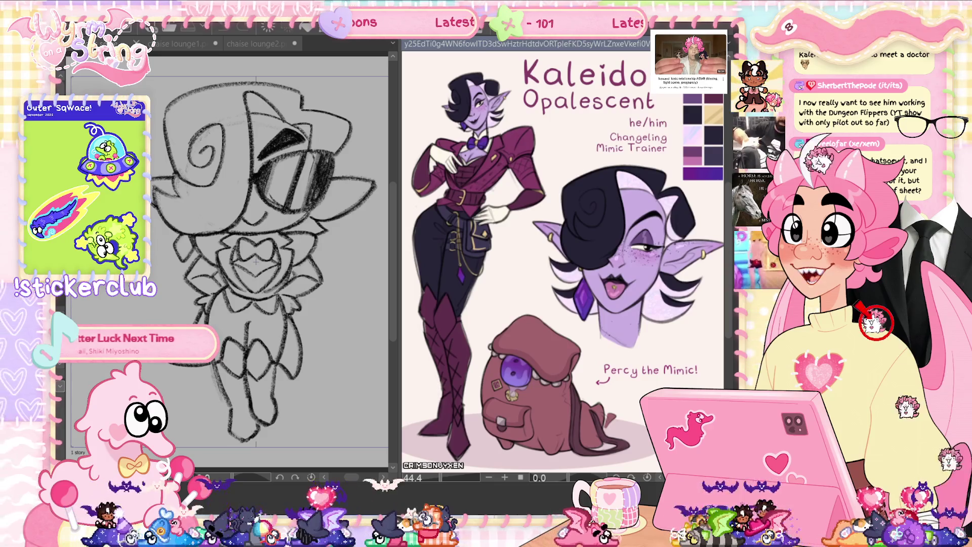
# Zoom the reference onto Percy the mimic, fit the whole Kaleidos ref sheet, and widen the canvas pane
pyautogui.scroll(3, 534, 411)
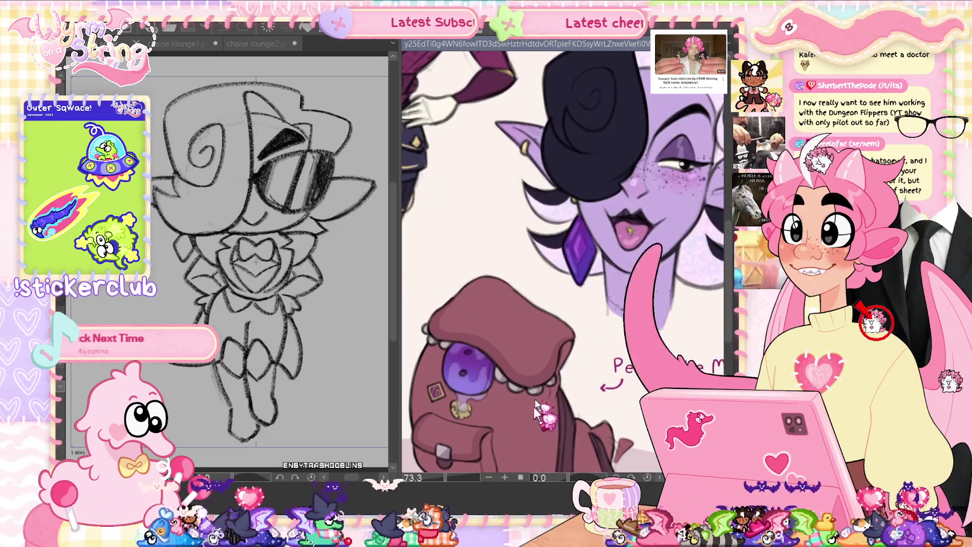
pyautogui.moveTo(535, 411); pyautogui.dragTo(544, 243)
pyautogui.scroll(1, 544, 241)
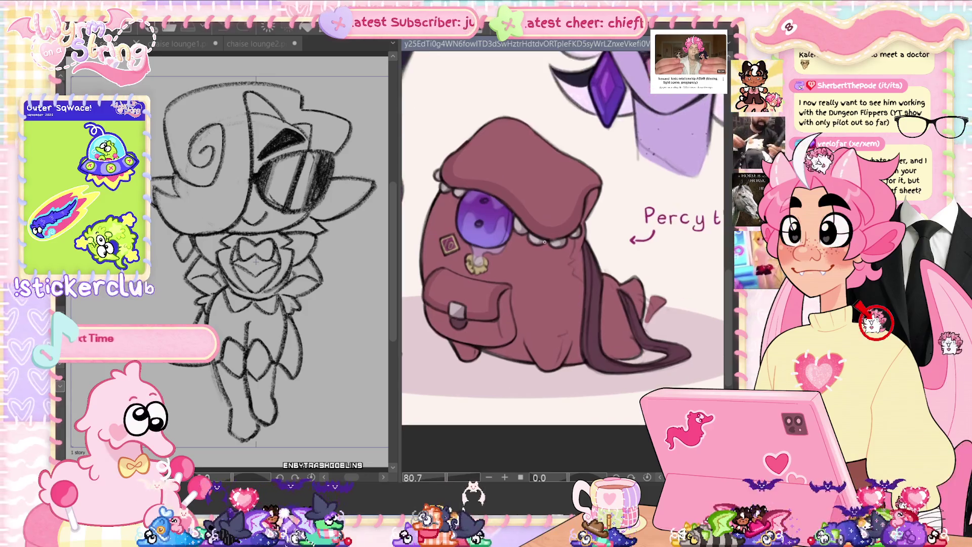
pyautogui.scroll(2, 544, 242)
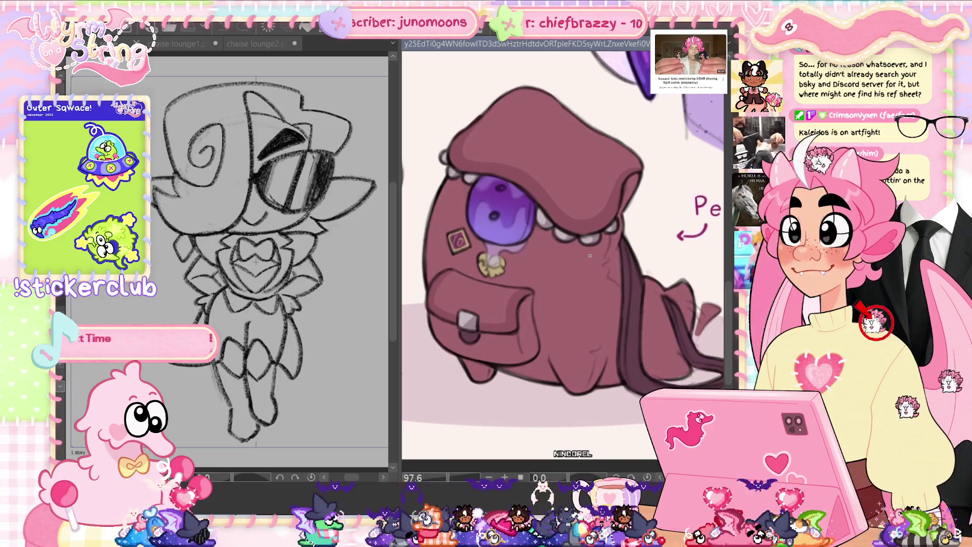
pyautogui.hotkey('ctrl', '0')
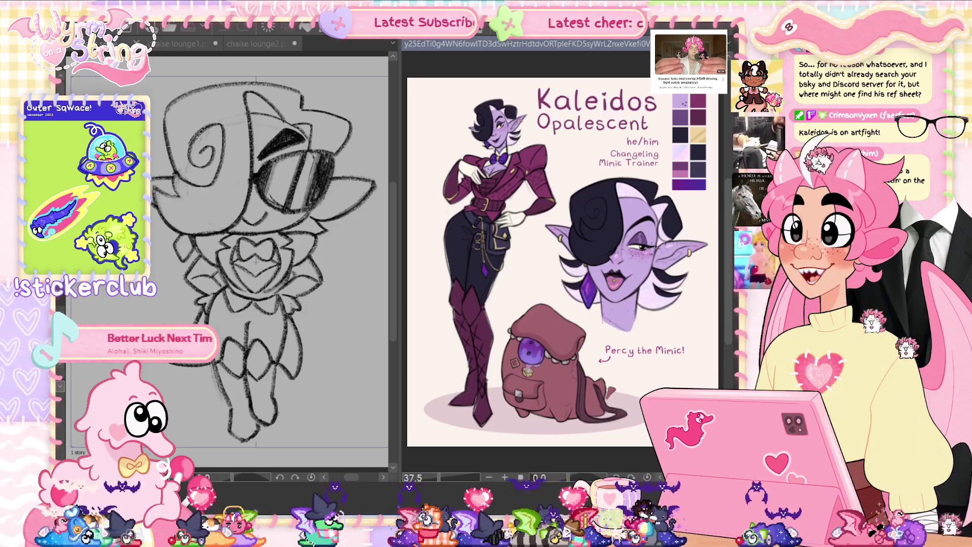
pyautogui.moveTo(398, 152); pyautogui.dragTo(571, 168)
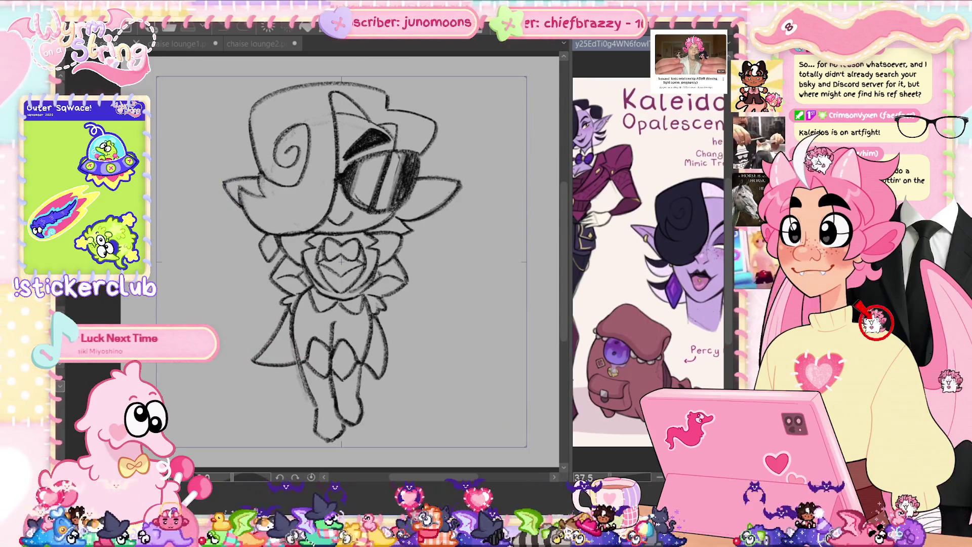
# Resize the canvas and reference panes and zoom the reference onto Kaleidos's full-body figure
pyautogui.moveTo(568, 253); pyautogui.dragTo(395, 254)
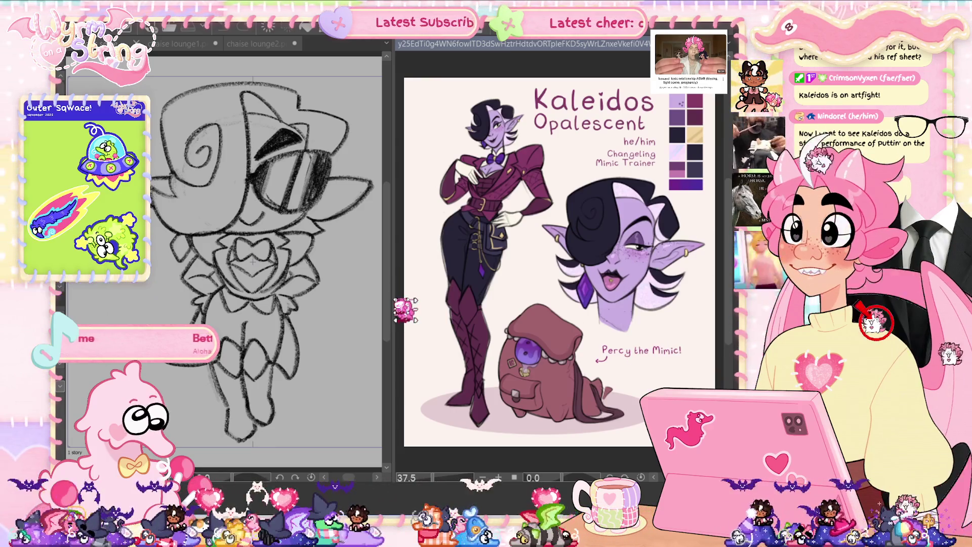
pyautogui.moveTo(405, 309)
pyautogui.mouseDown()
pyautogui.moveTo(618, 304)
pyautogui.moveTo(529, 303)
pyautogui.moveTo(551, 303)
pyautogui.mouseUp()
pyautogui.scroll(1, 633, 258)
pyautogui.scroll(1, 659, 308)
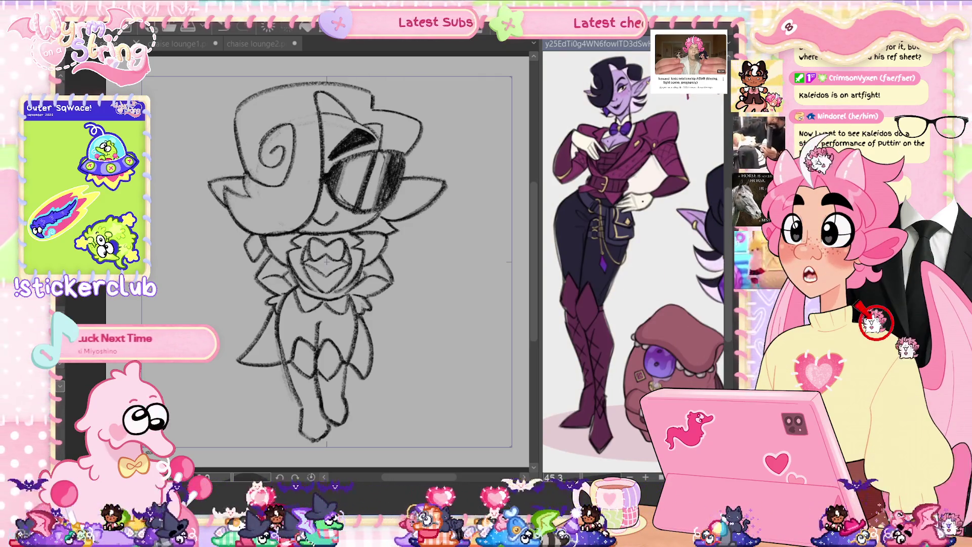
pyautogui.moveTo(630, 187); pyautogui.dragTo(637, 188)
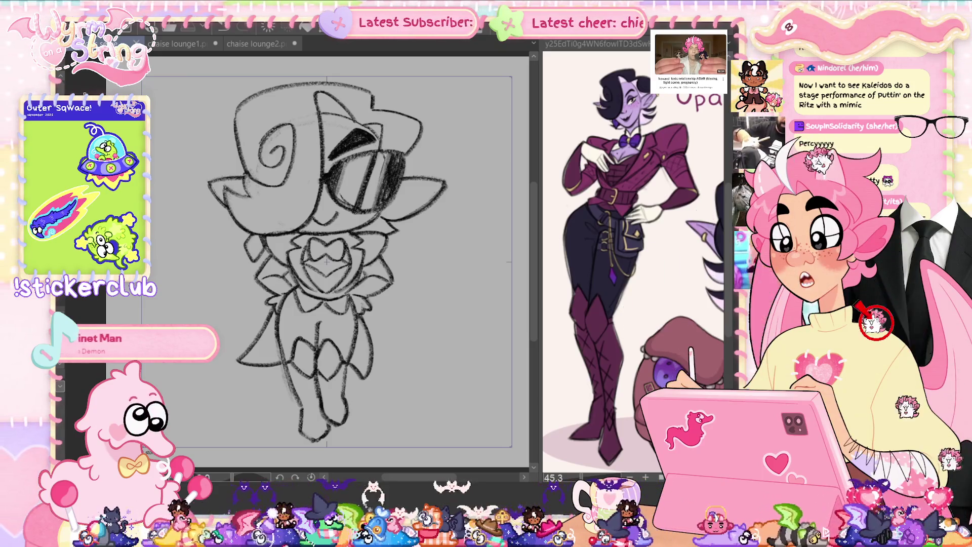
pyautogui.moveTo(546, 286); pyautogui.dragTo(589, 288)
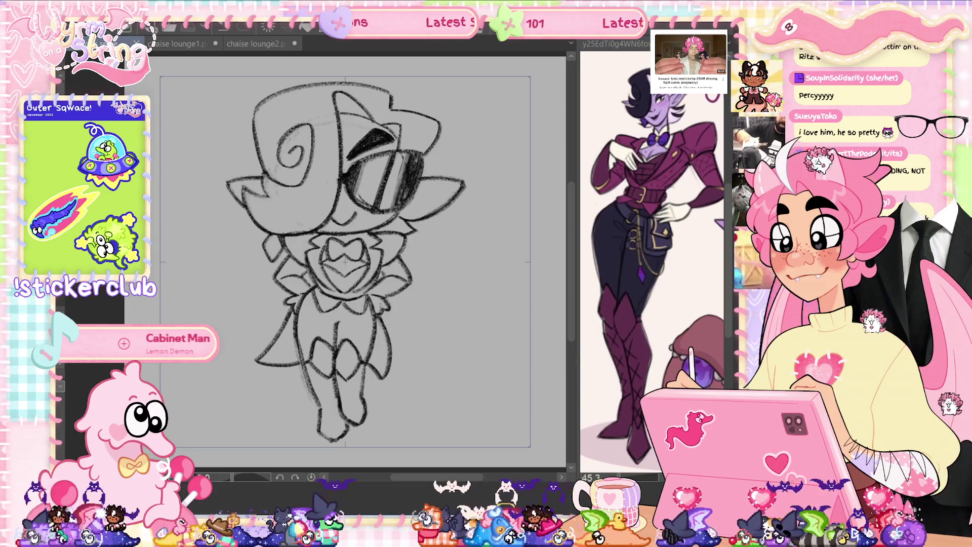
pyautogui.hscroll(2, 344, 259)
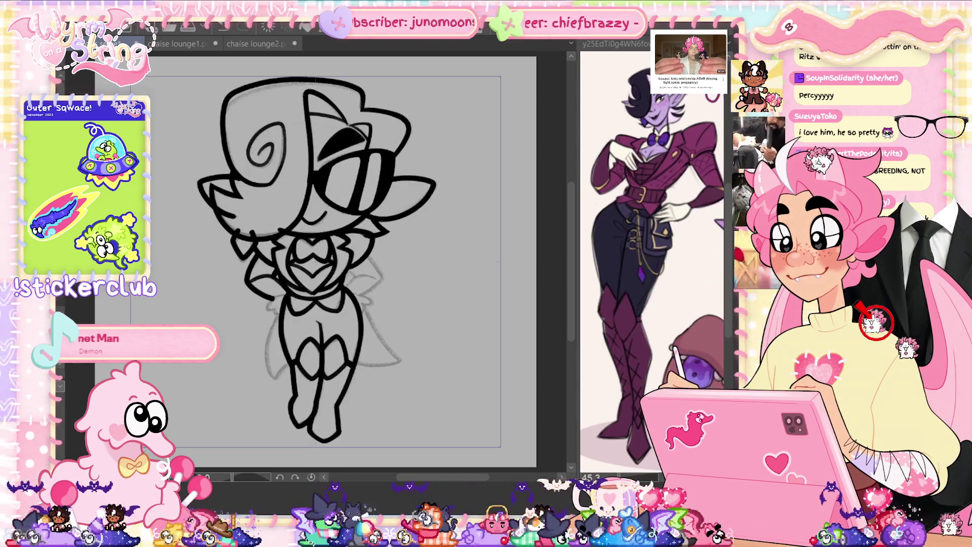
# Zoom in on the chest, paint a white stroke across it, and undo the stroke
pyautogui.scroll(5, 358, 225)
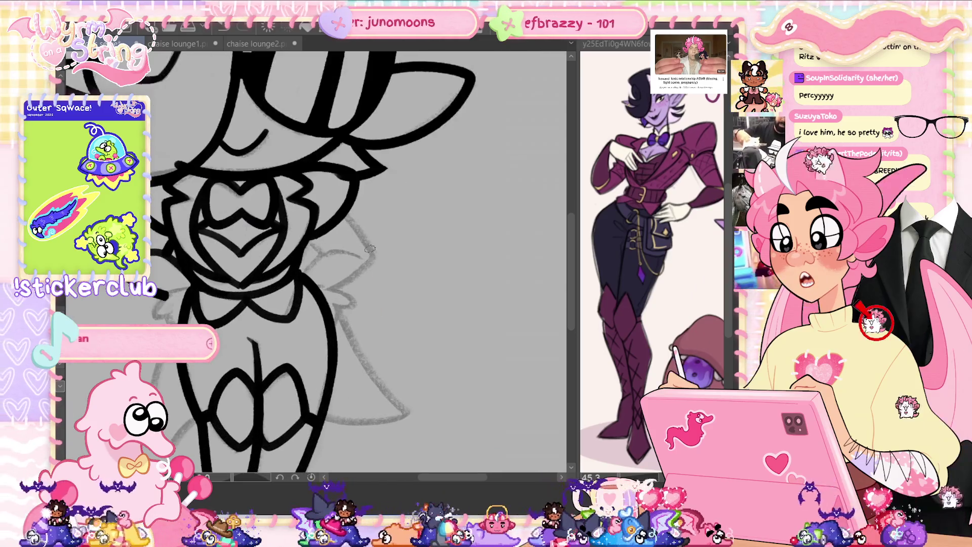
pyautogui.moveTo(344, 193); pyautogui.dragTo(389, 260)
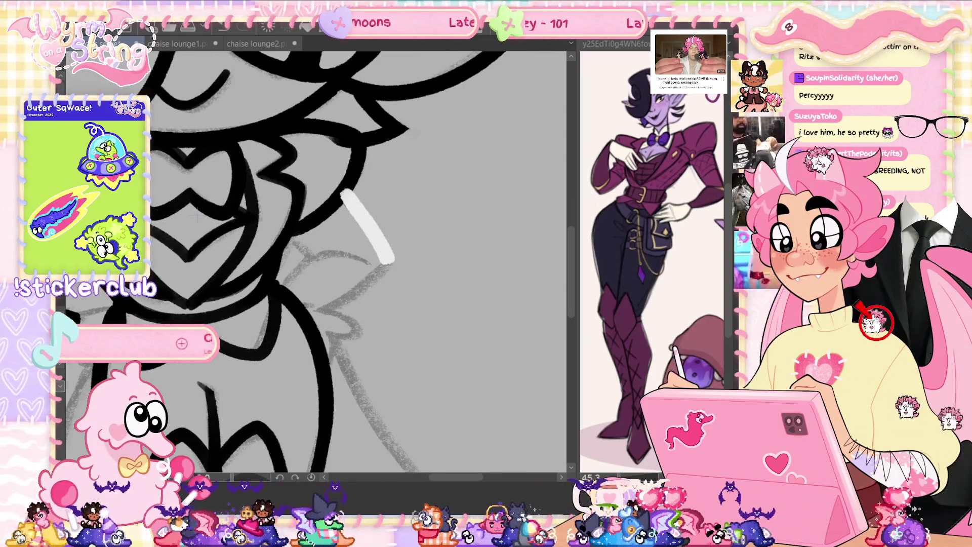
pyautogui.hotkey('ctrl', 'z')
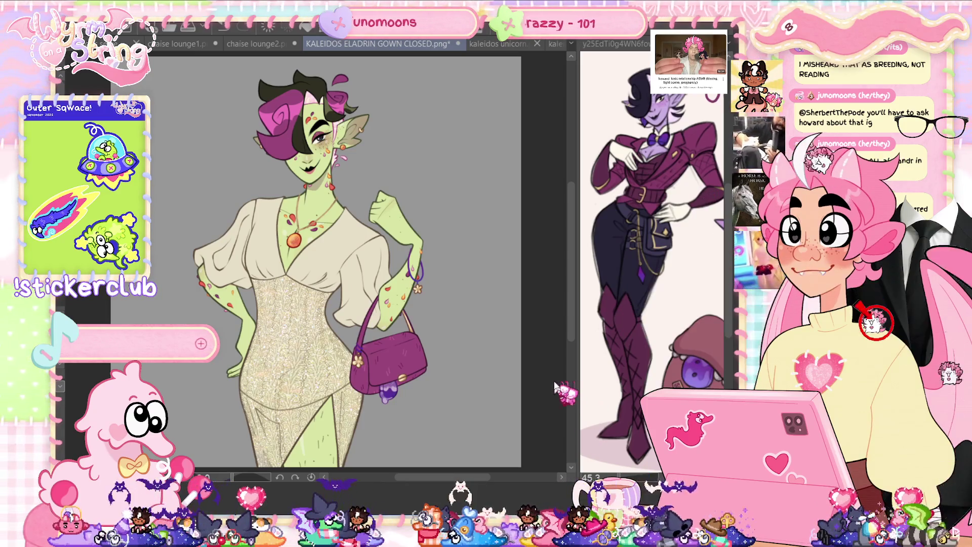
# Widen the reference panel, zoom into the gown artwork's face and back out, then show kaleidos caladrius.png
pyautogui.moveTo(580, 389)
pyautogui.mouseDown()
pyautogui.moveTo(414, 387)
pyautogui.moveTo(617, 385)
pyautogui.mouseUp()
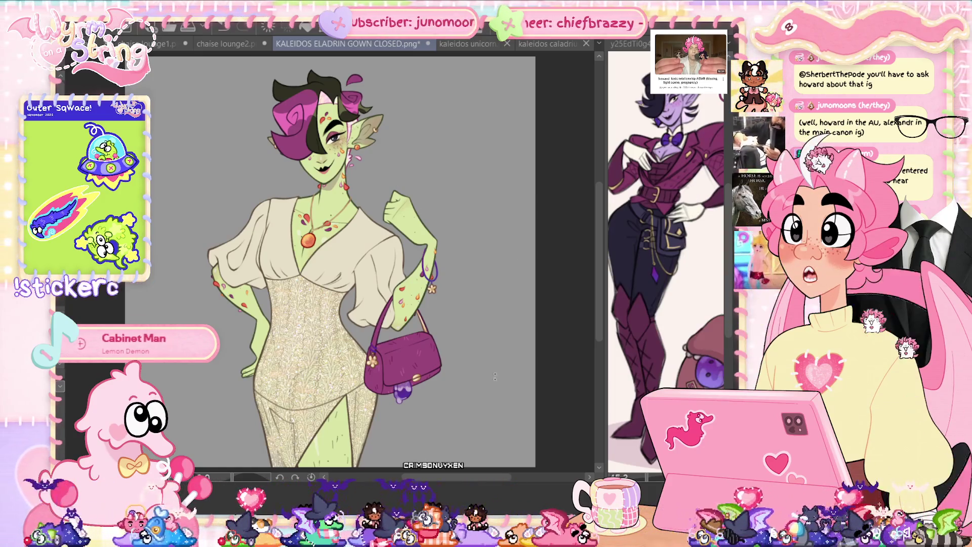
pyautogui.hscroll(-2, 484, 477)
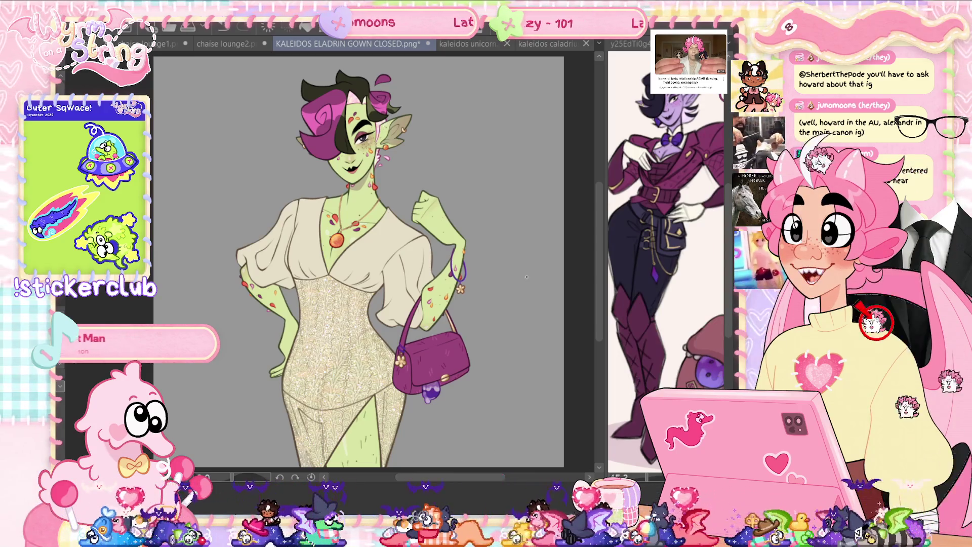
pyautogui.scroll(4, 316, 164)
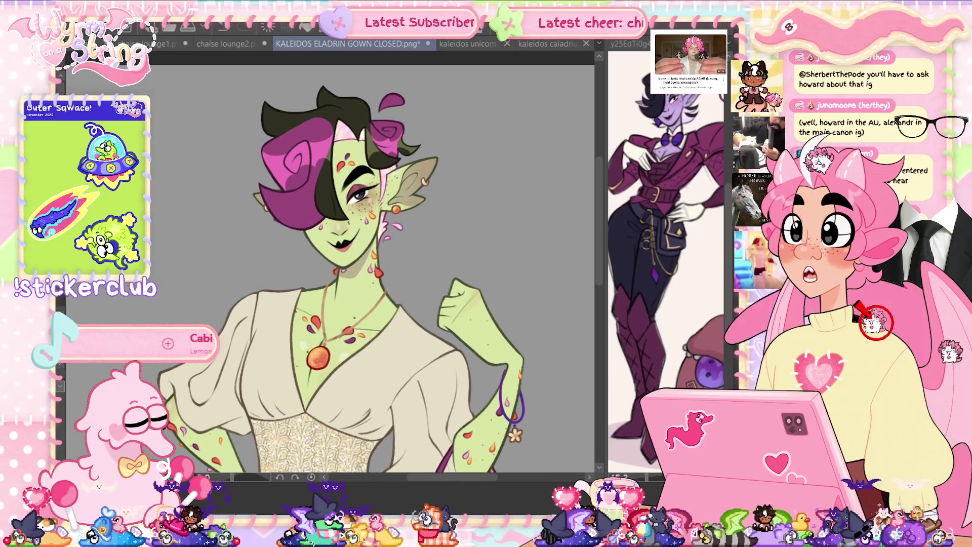
pyautogui.scroll(2, 355, 202)
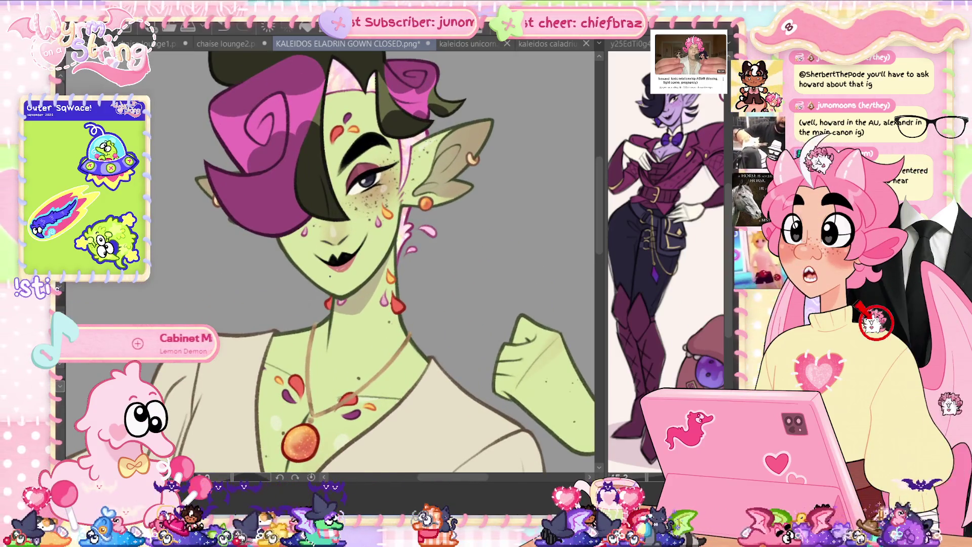
pyautogui.scroll(3, 330, 253)
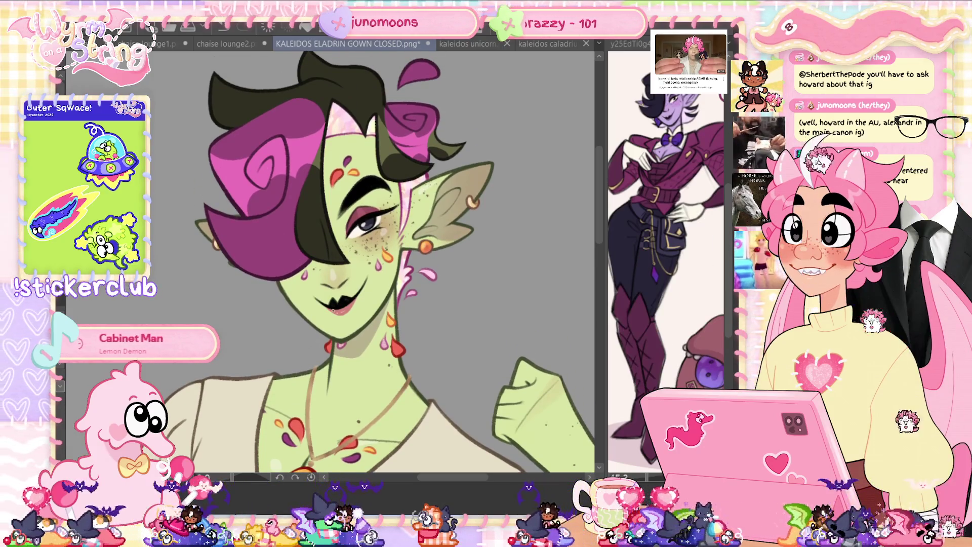
pyautogui.scroll(-3, 329, 263)
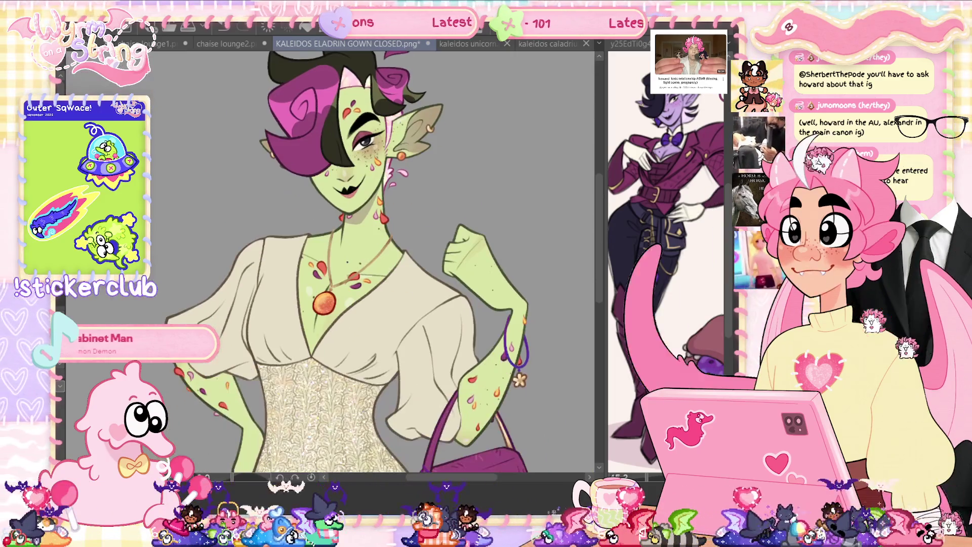
pyautogui.scroll(-1, 329, 263)
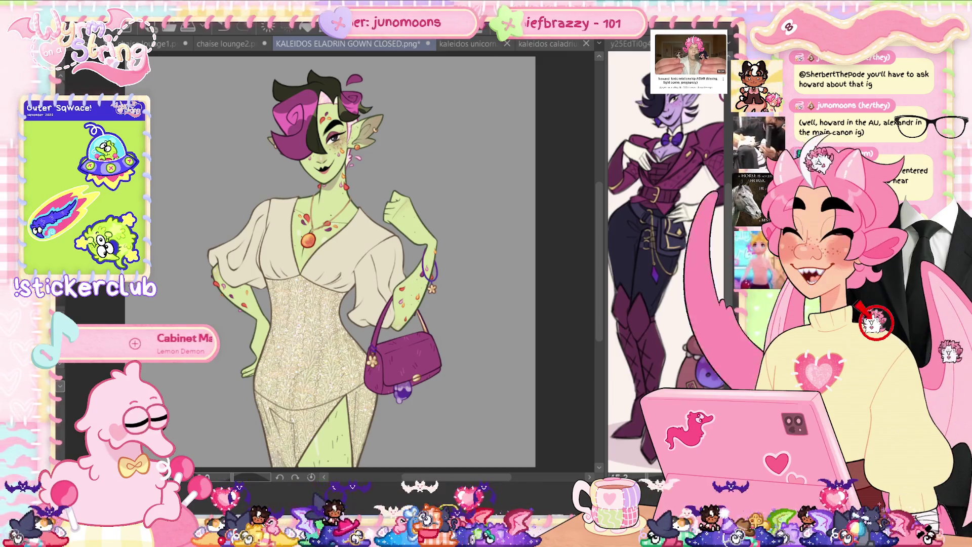
pyautogui.click(553, 44)
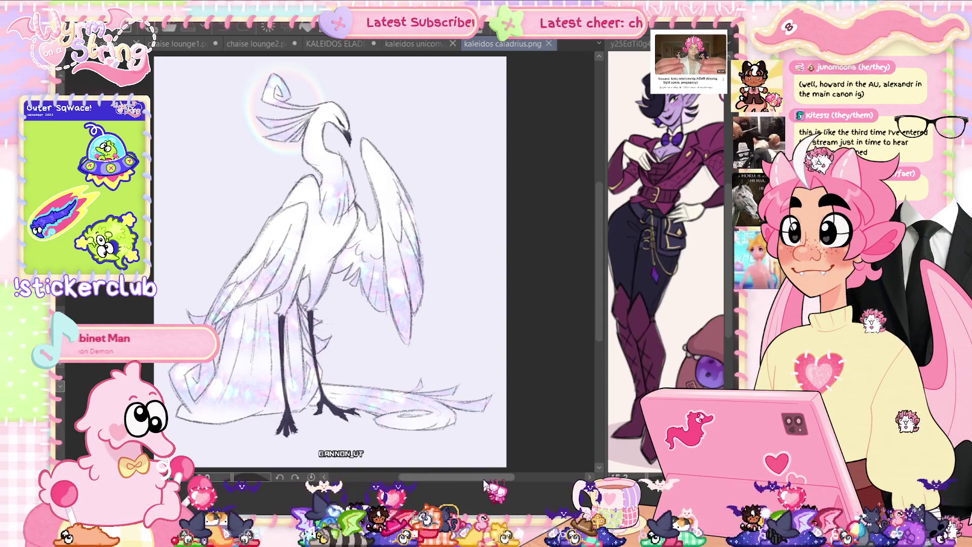
# Switch to kaleidos unicorn.png and fit the whole unicorn drawing in the window
pyautogui.hscroll(-1, 476, 479)
pyautogui.moveTo(476, 481); pyautogui.dragTo(471, 480)
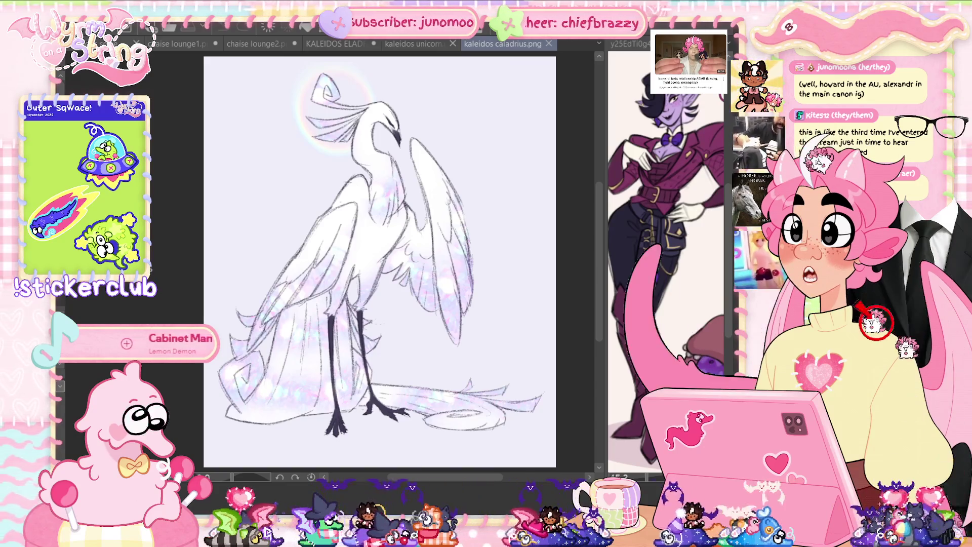
pyautogui.click(424, 45)
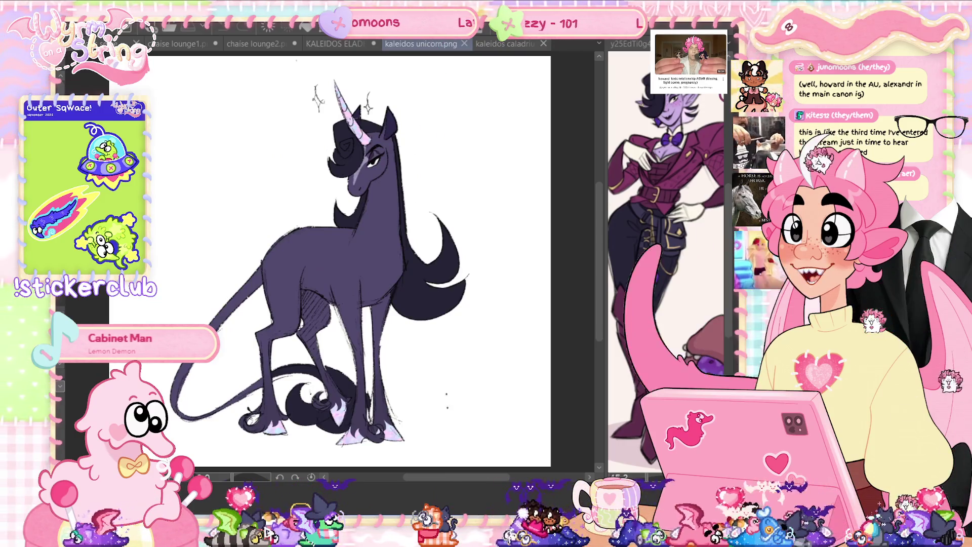
pyautogui.moveTo(469, 479); pyautogui.dragTo(460, 478)
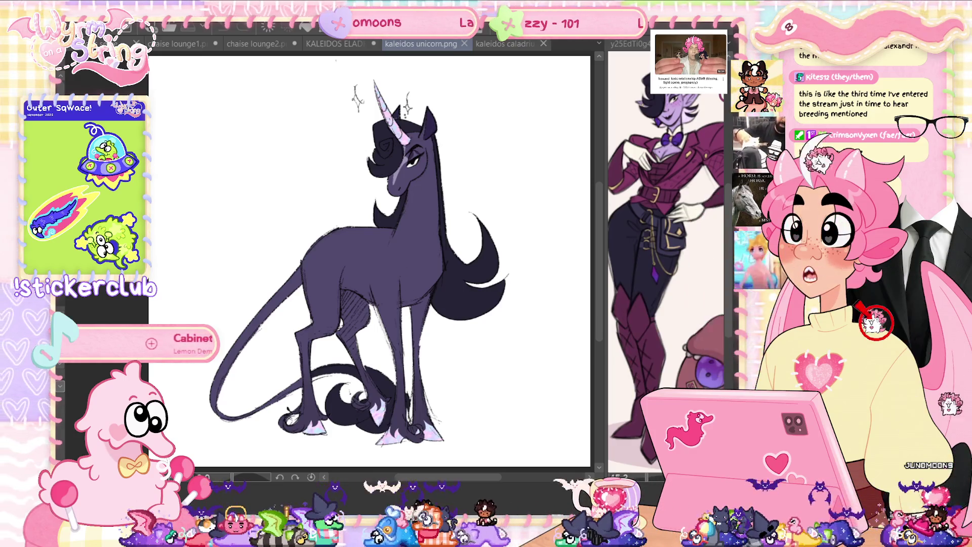
pyautogui.scroll(5, 403, 136)
pyautogui.scroll(-3, 380, 253)
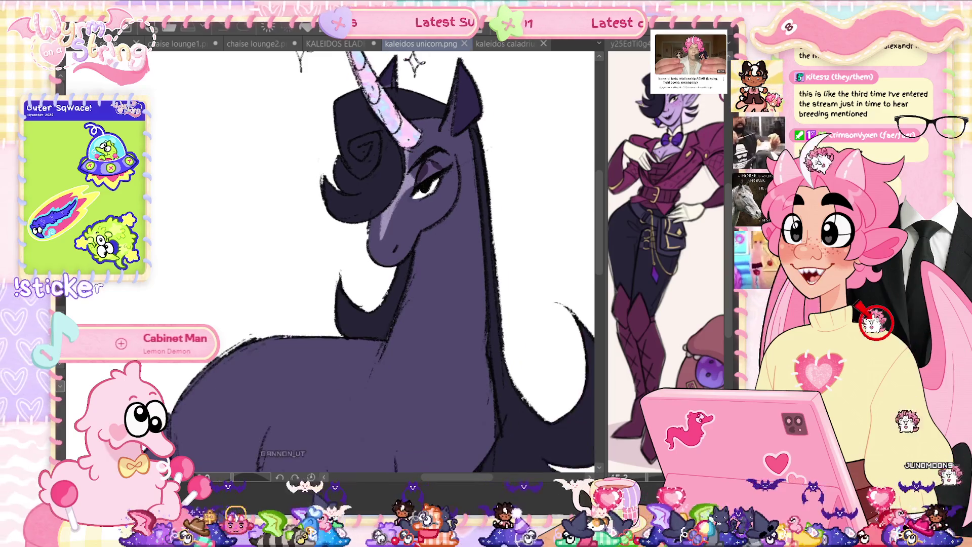
pyautogui.scroll(2, 380, 203)
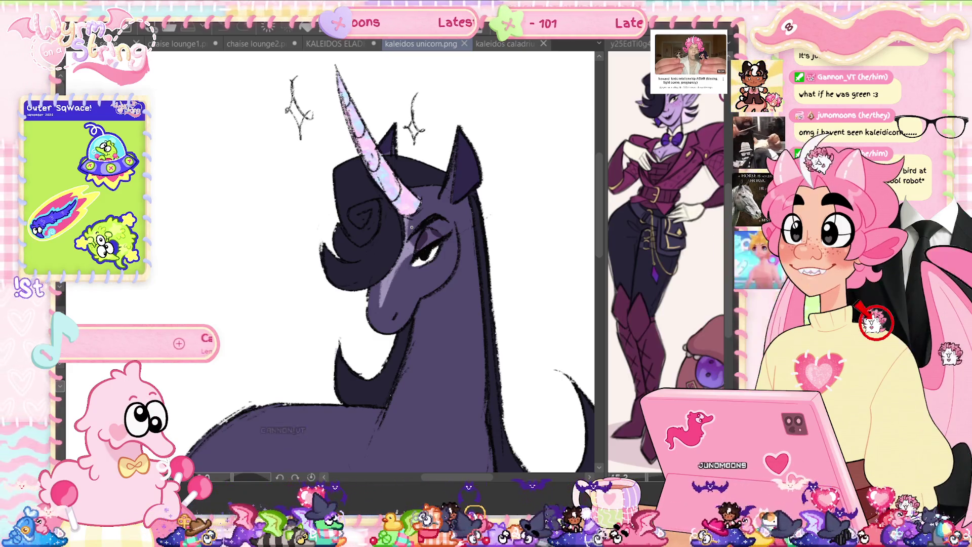
pyautogui.hotkey('ctrl', '0')
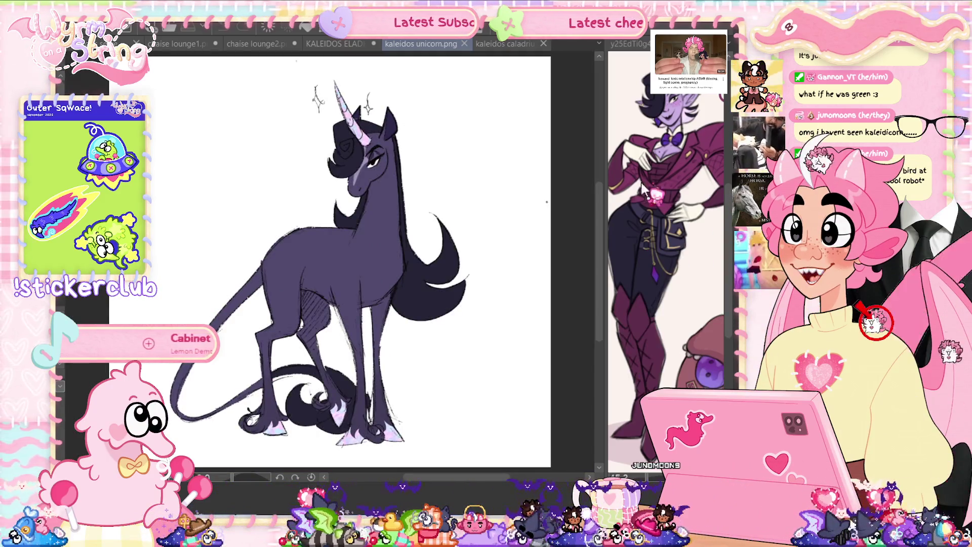
# Switch to kaleidos caladrius.png, zoom in, and pan across the bird's legs and feet
pyautogui.click(497, 45)
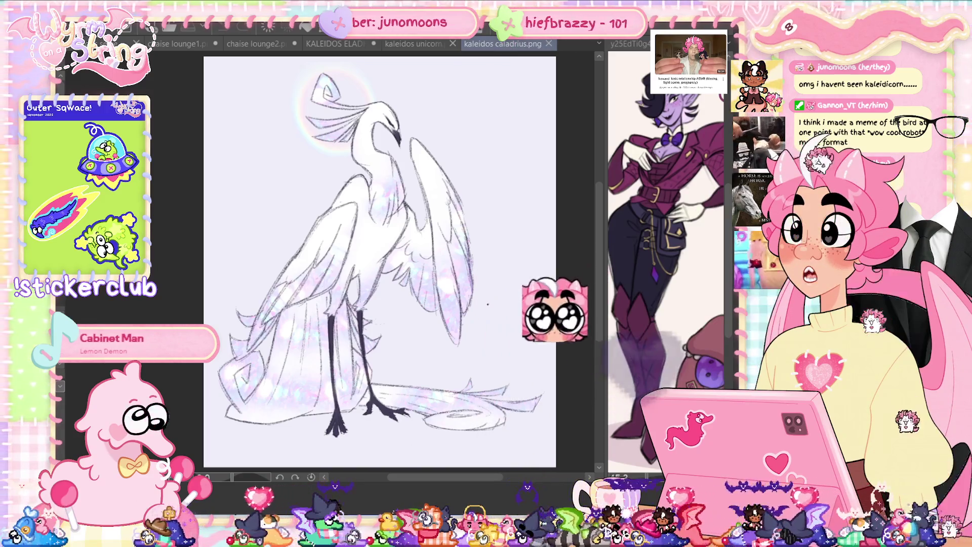
pyautogui.hotkey('ctrl', '+')
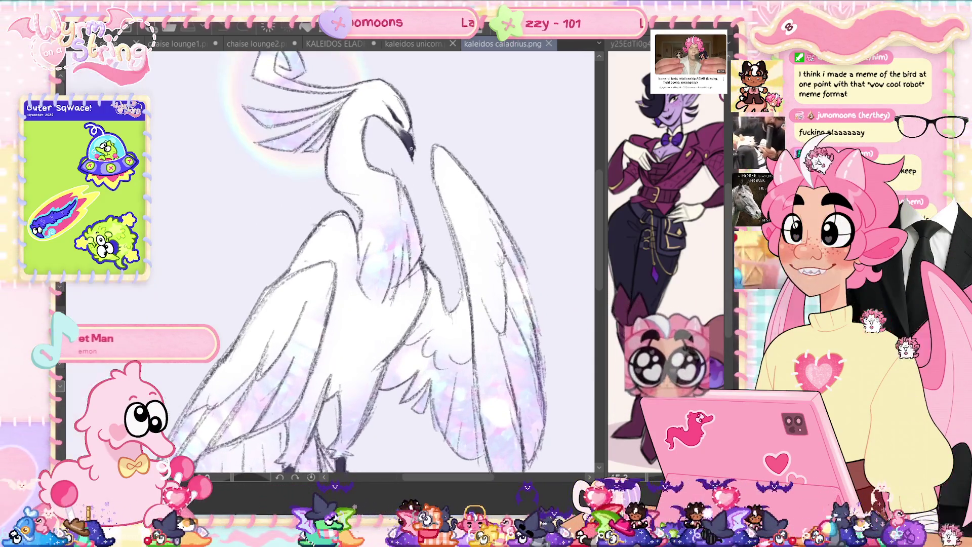
pyautogui.scroll(2, 354, 264)
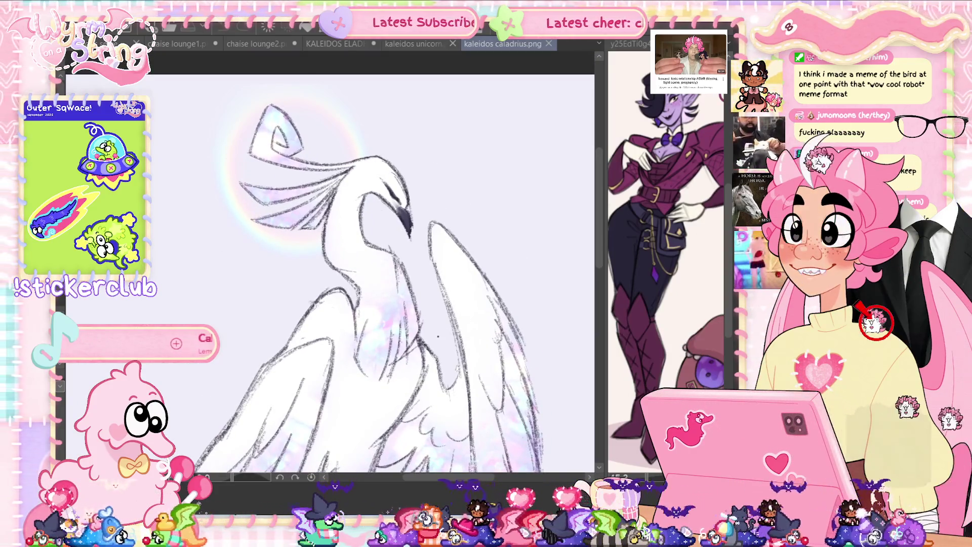
pyautogui.scroll(-10, 442, 405)
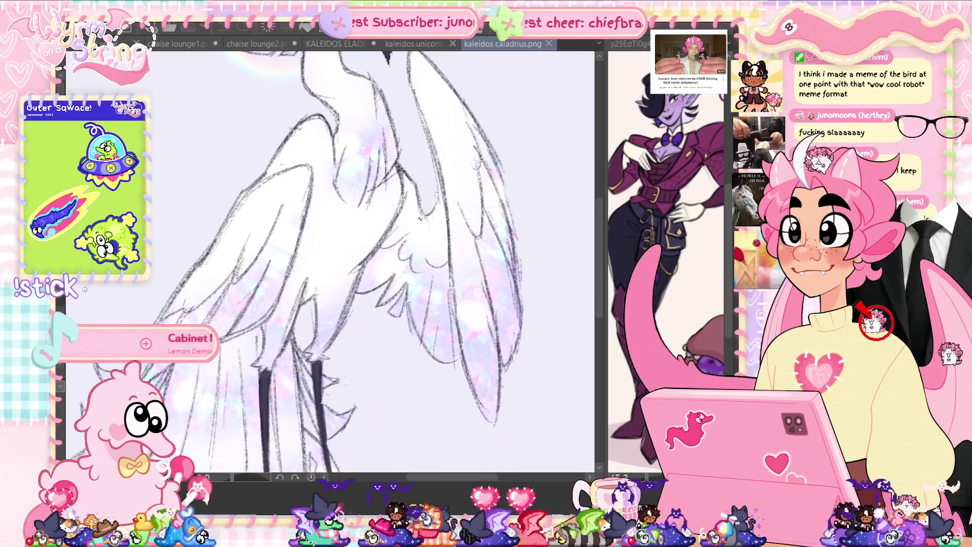
pyautogui.moveTo(373, 209)
pyautogui.mouseDown()
pyautogui.moveTo(486, 232)
pyautogui.moveTo(435, 213)
pyautogui.moveTo(433, 200)
pyautogui.mouseUp()
# View more of the bird's wings, then switch via the unicorn tab to KALEIDOS ELADRIN GOWN CLOSED.png
pyautogui.moveTo(427, 327)
pyautogui.mouseDown()
pyautogui.moveTo(385, 342)
pyautogui.moveTo(395, 339)
pyautogui.mouseUp()
pyautogui.scroll(-2, 395, 339)
pyautogui.scroll(10, 370, 263)
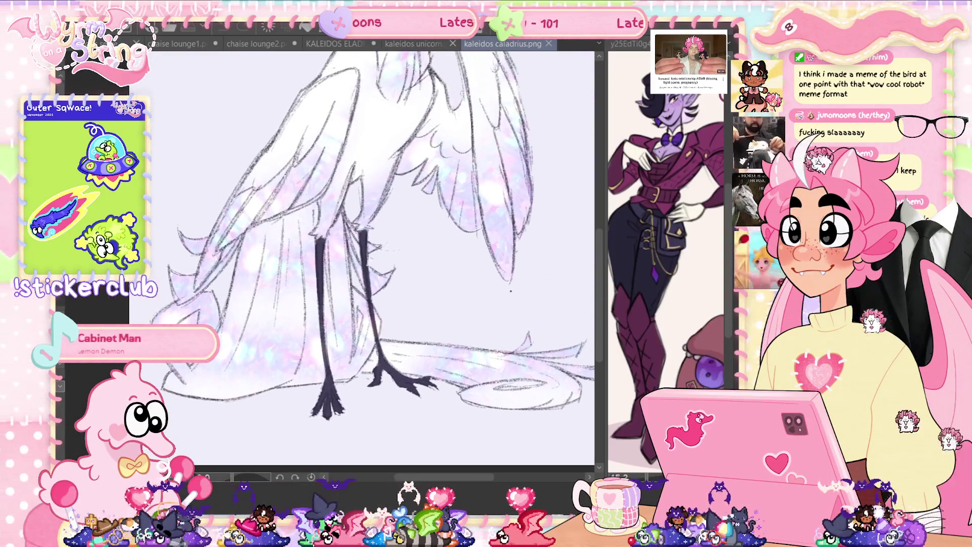
pyautogui.scroll(-5, 369, 263)
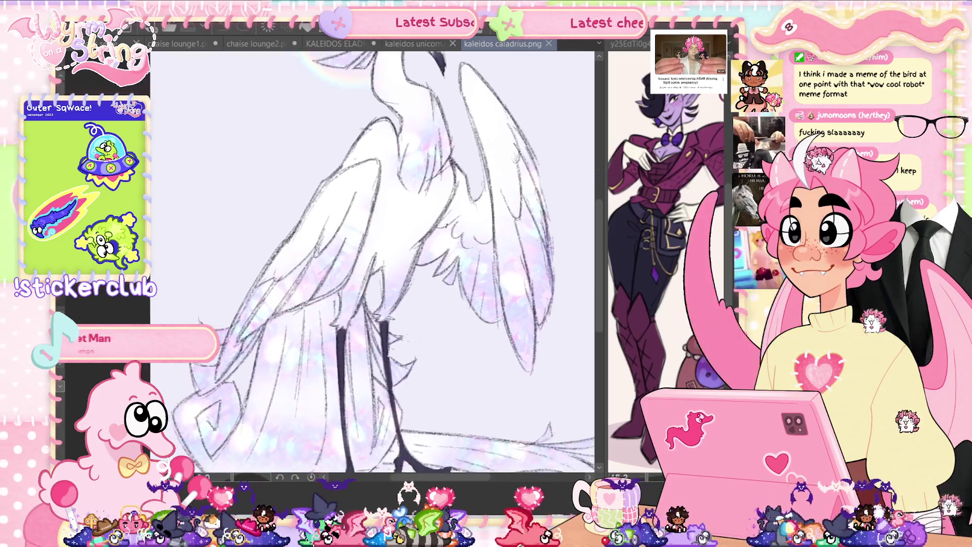
pyautogui.scroll(6, 370, 263)
pyautogui.moveTo(344, 264); pyautogui.dragTo(304, 243)
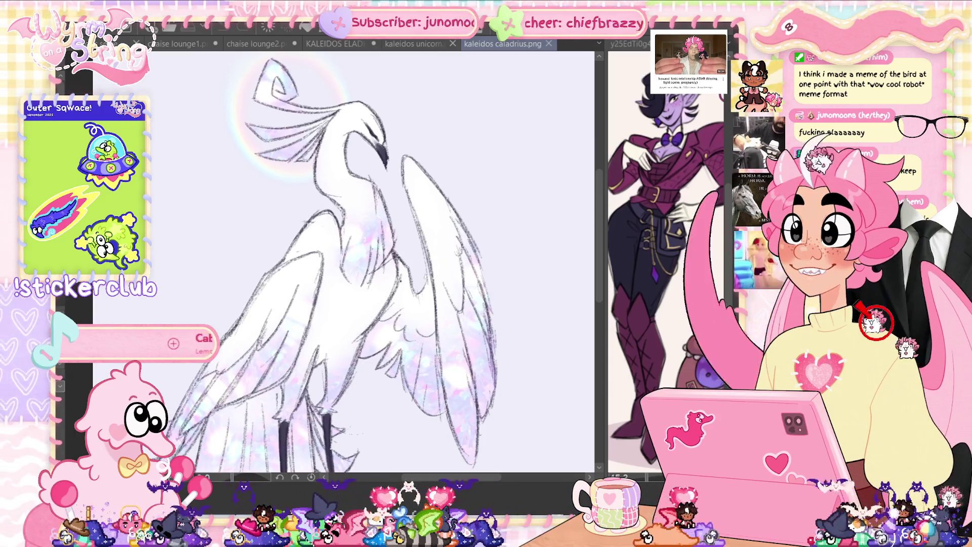
pyautogui.click(416, 45)
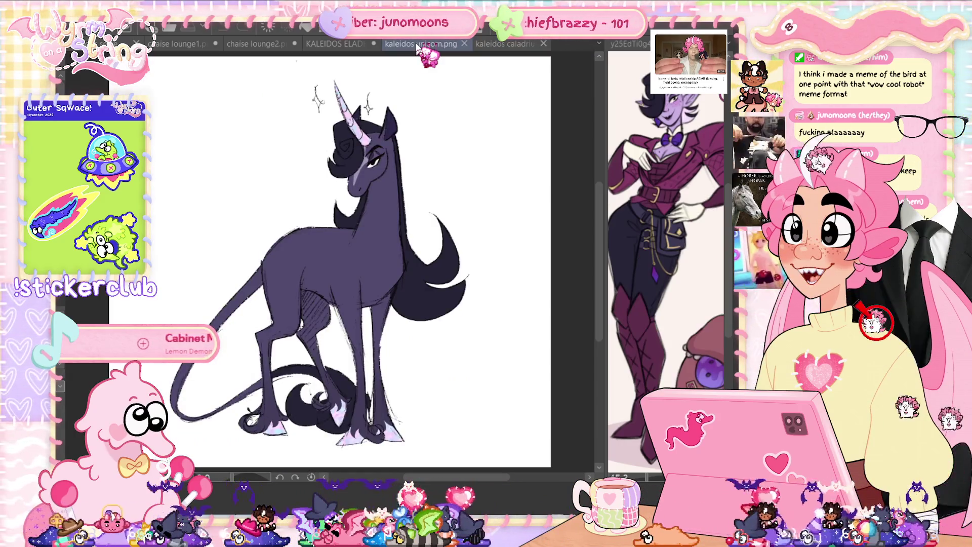
pyautogui.click(337, 44)
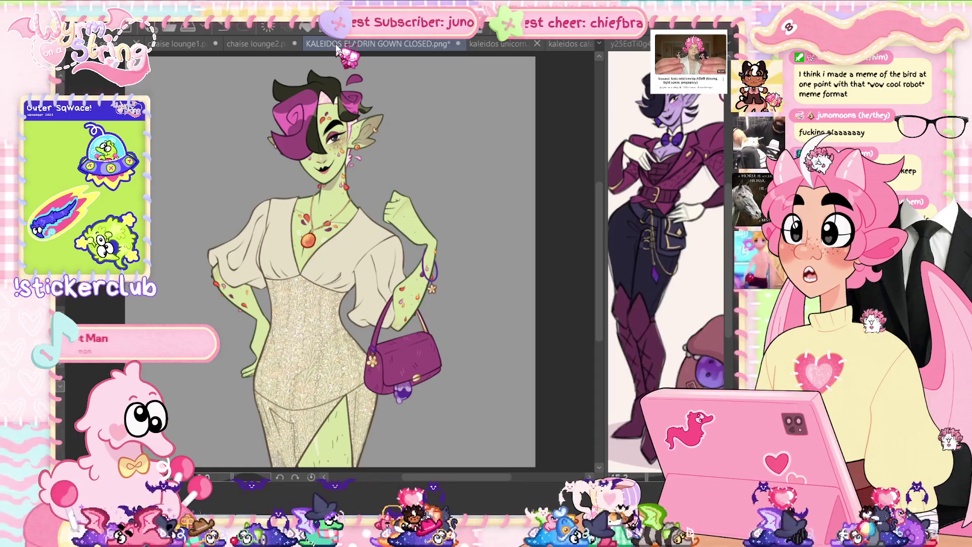
# Zoom into the gown figure's purse, then fit the whole gown character in the window
pyautogui.scroll(5, 415, 400)
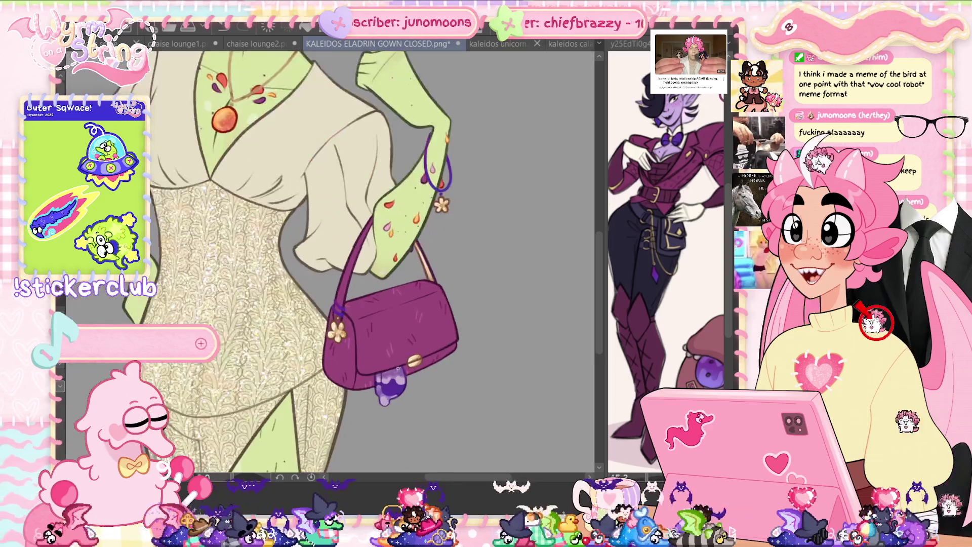
pyautogui.scroll(1, 329, 263)
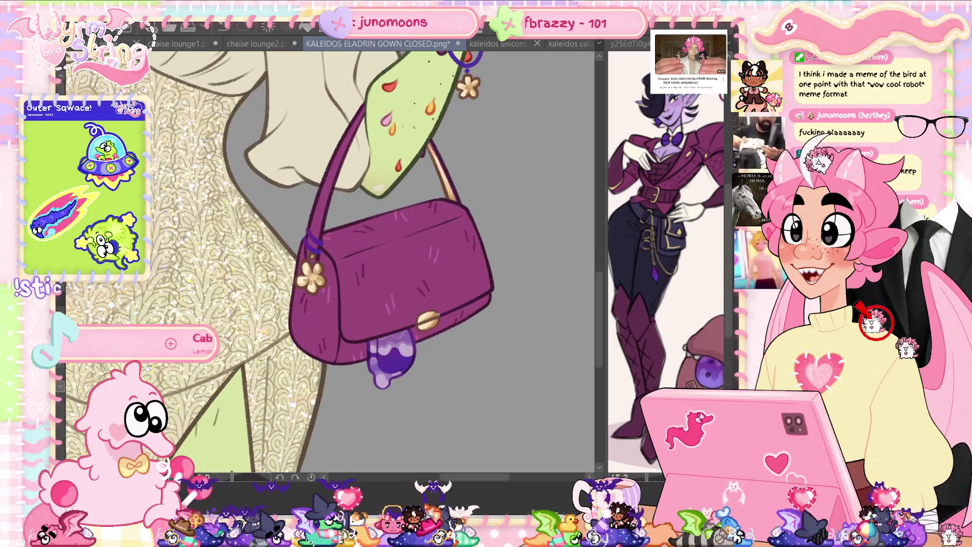
pyautogui.hotkey('ctrl', '0')
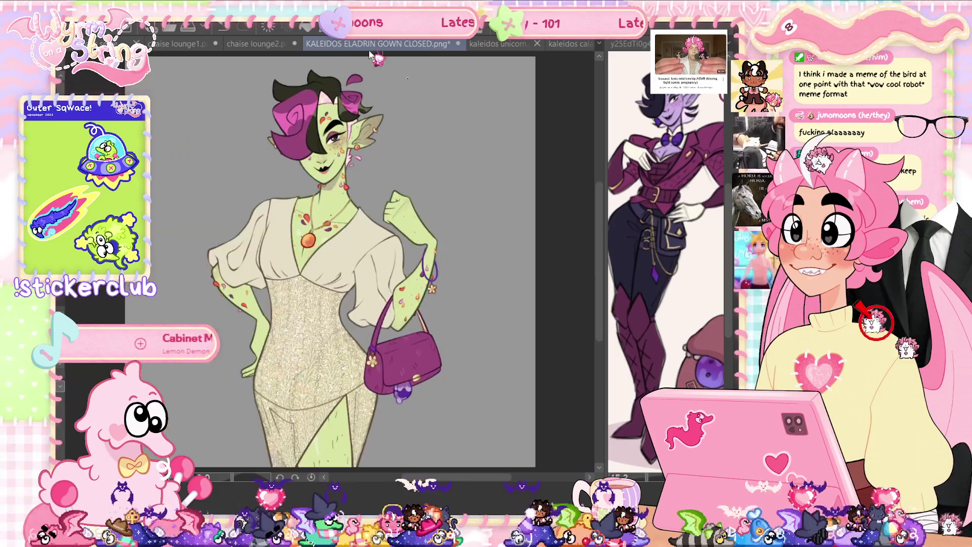
pyautogui.scroll(5, 423, 410)
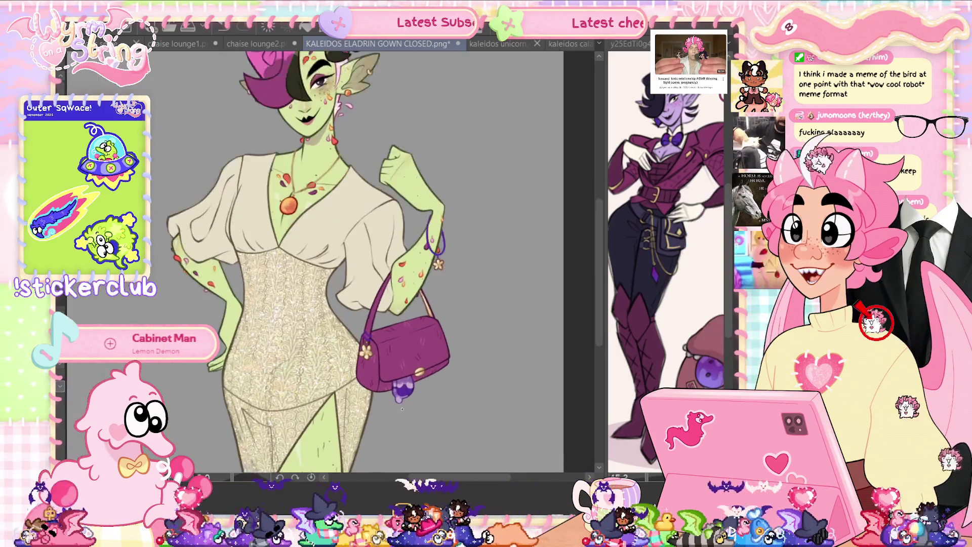
pyautogui.scroll(-4, 423, 410)
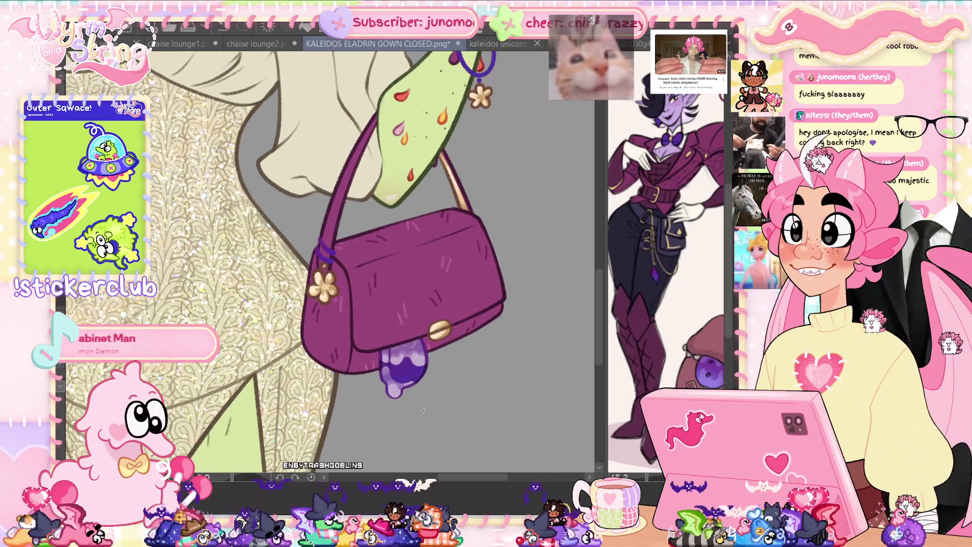
pyautogui.hotkey('ctrl', '0')
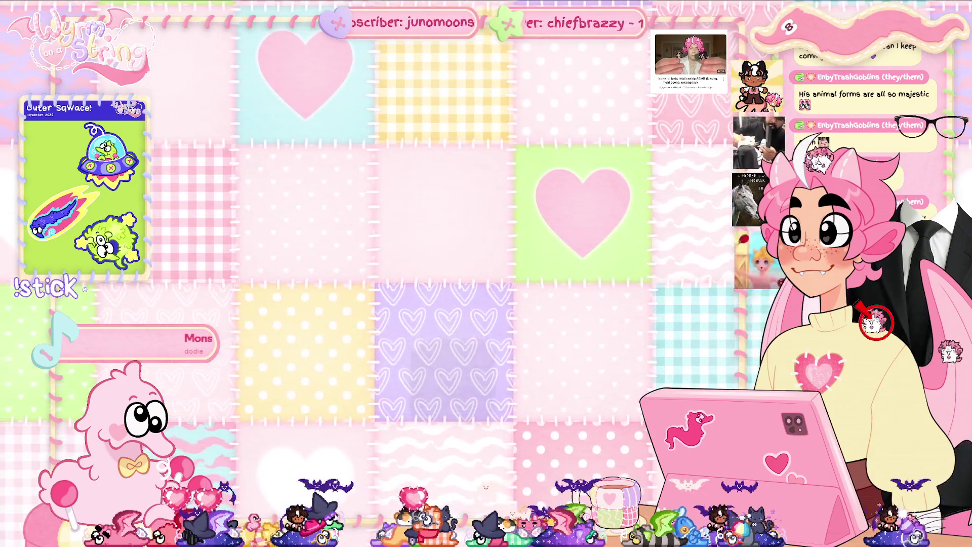
pyautogui.hotkey('ctrl', '0')
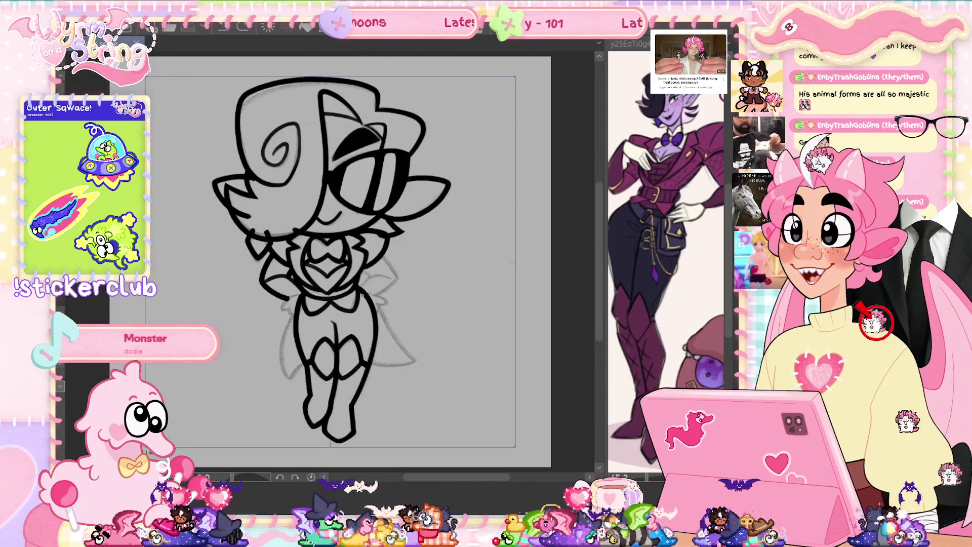
# Zoom in on the torso and ink the arm outline beside the chest, redrawing one stroke as a longer curve
pyautogui.scroll(3, 361, 253)
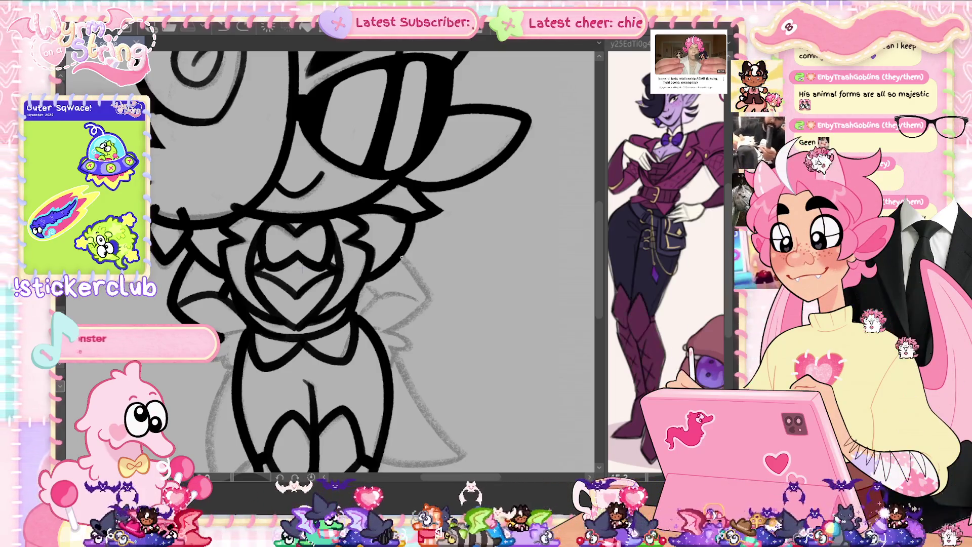
pyautogui.moveTo(360, 207); pyautogui.dragTo(373, 278)
pyautogui.moveTo(400, 213); pyautogui.dragTo(373, 276)
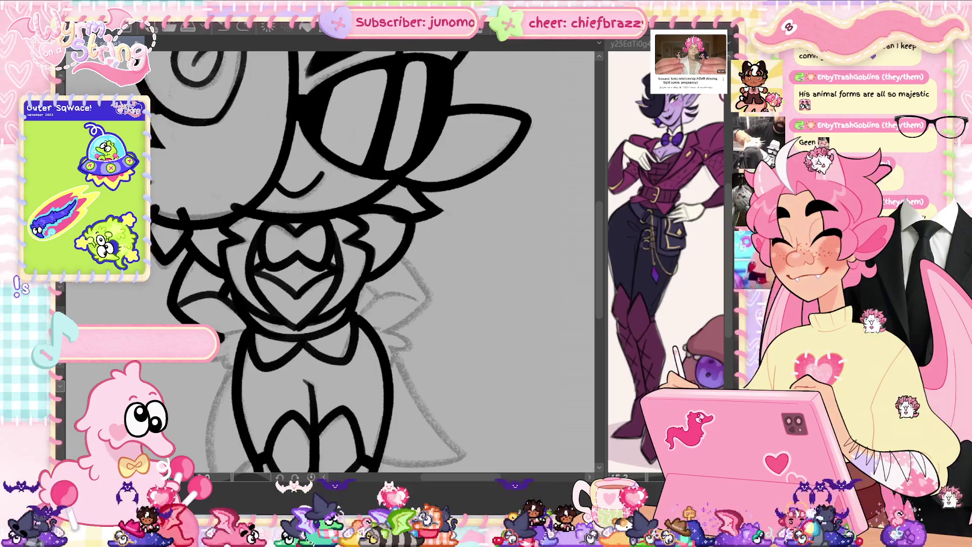
pyautogui.scroll(2, 458, 276)
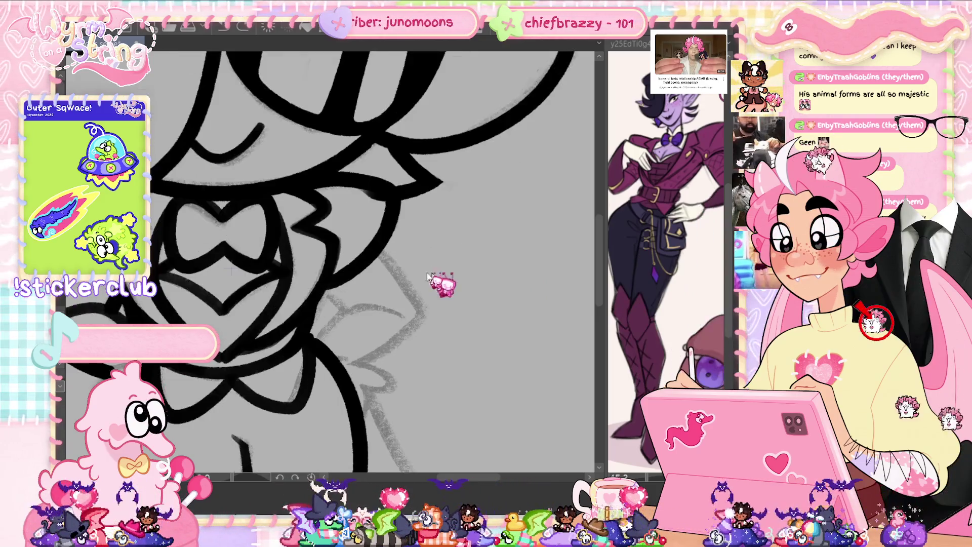
pyautogui.moveTo(380, 243); pyautogui.dragTo(407, 287)
pyautogui.hotkey('ctrl', 'z')
pyautogui.hotkey('ctrl', 'z')
pyautogui.moveTo(377, 244)
pyautogui.mouseDown()
pyautogui.moveTo(408, 283)
pyautogui.moveTo(381, 348)
pyautogui.moveTo(364, 361)
pyautogui.mouseUp()
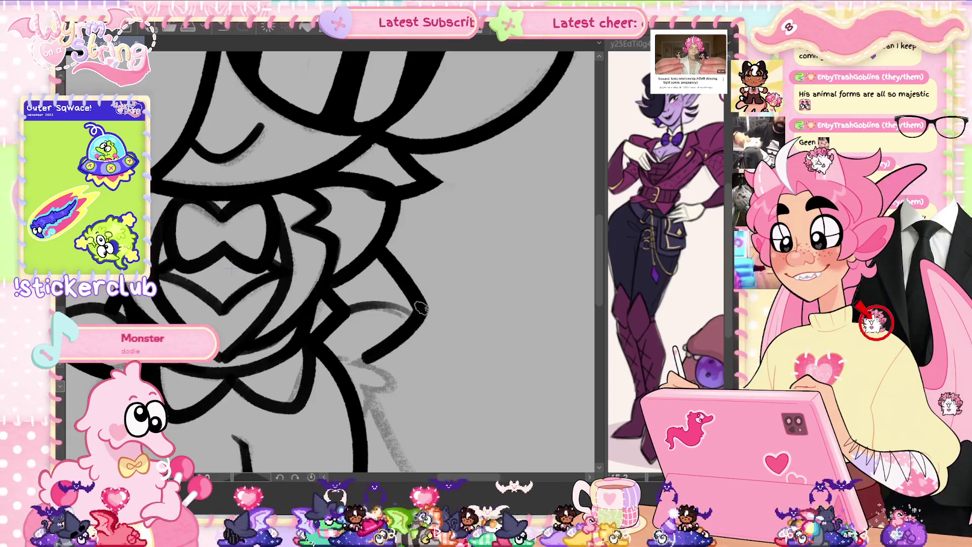
# Ink the right hand's curve and the left hand's outline, undoing and redrawing one stroke
pyautogui.scroll(-3, 405, 309)
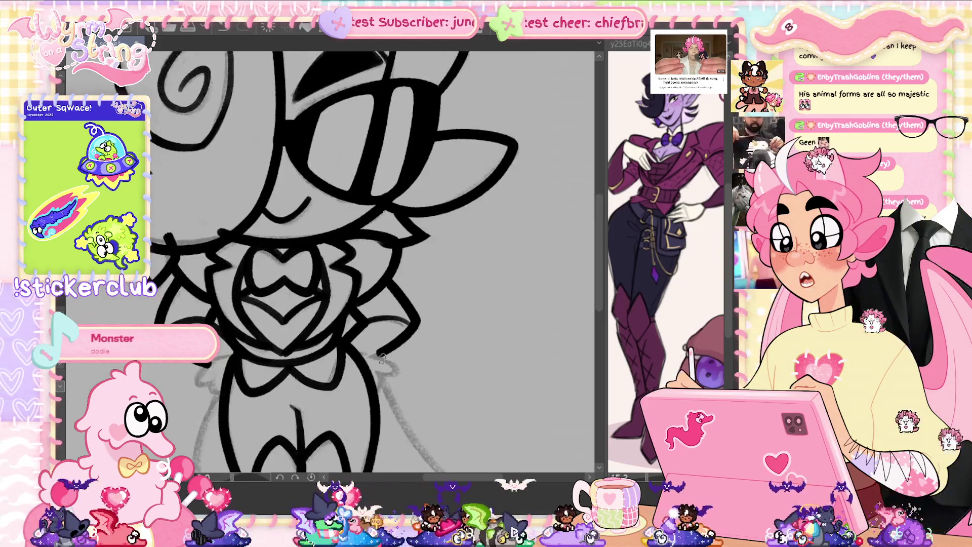
pyautogui.scroll(3, 342, 278)
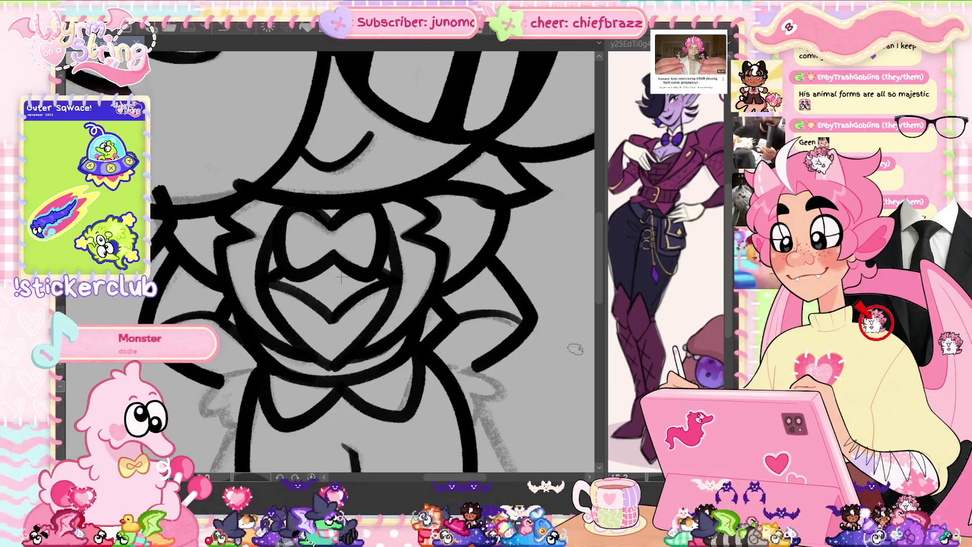
pyautogui.scroll(-5, 498, 269)
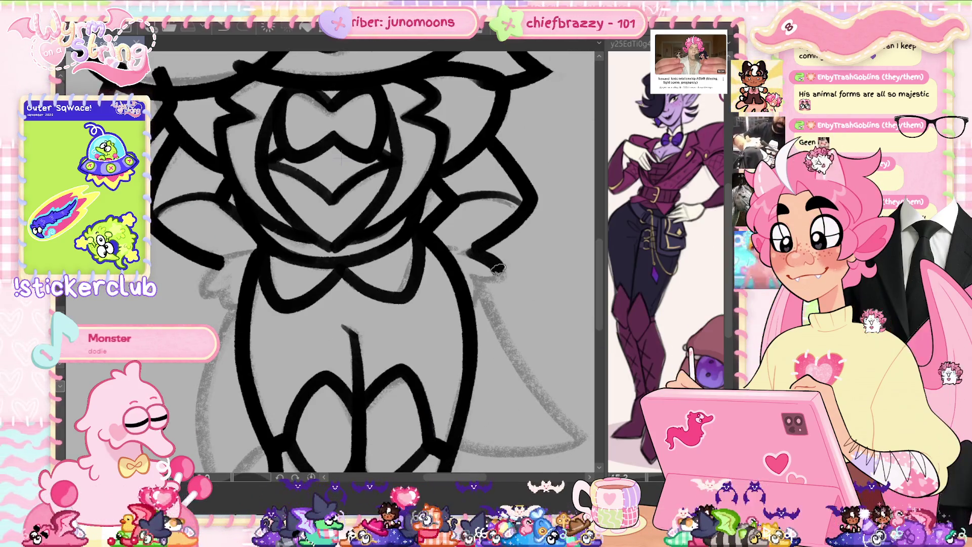
pyautogui.moveTo(499, 269); pyautogui.dragTo(470, 297)
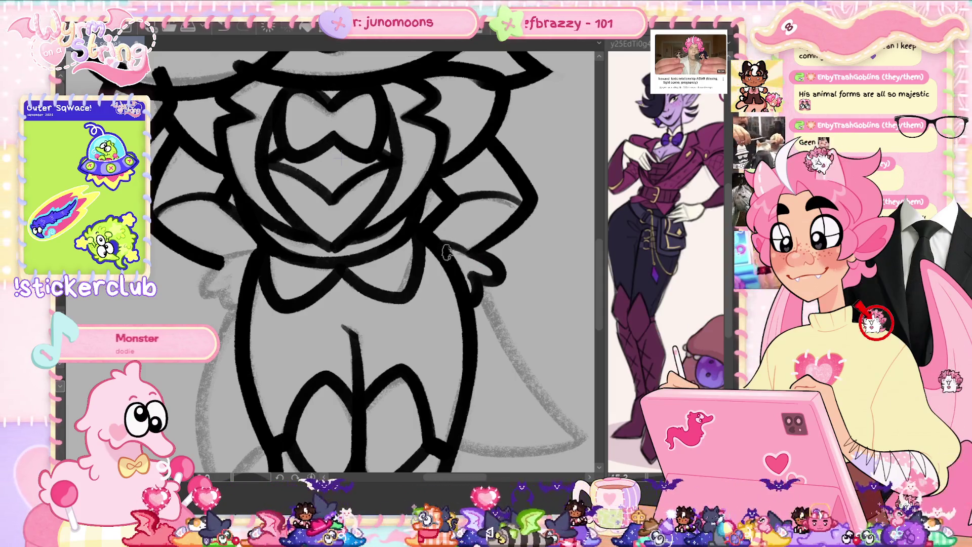
pyautogui.moveTo(225, 259); pyautogui.dragTo(232, 304)
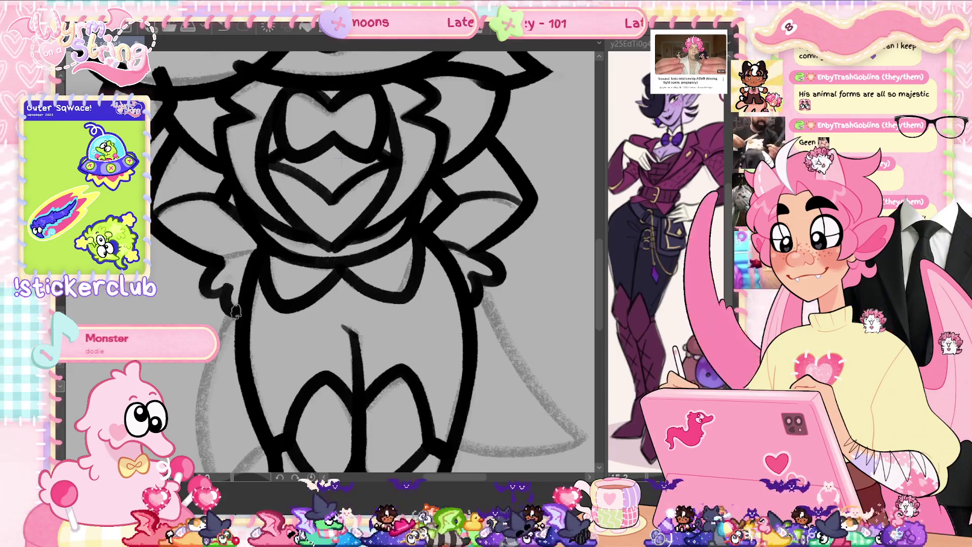
pyautogui.hotkey('ctrl', 'z')
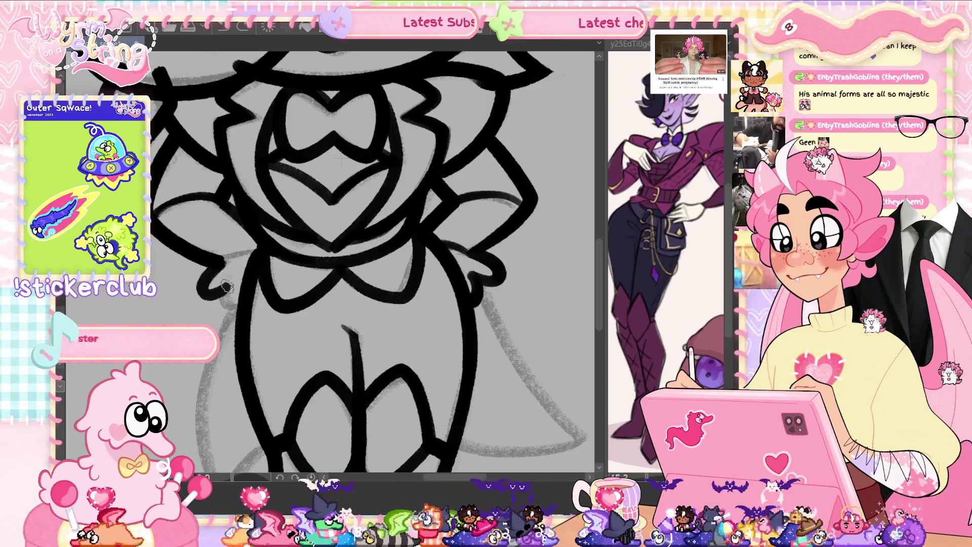
pyautogui.moveTo(233, 291); pyautogui.dragTo(198, 289)
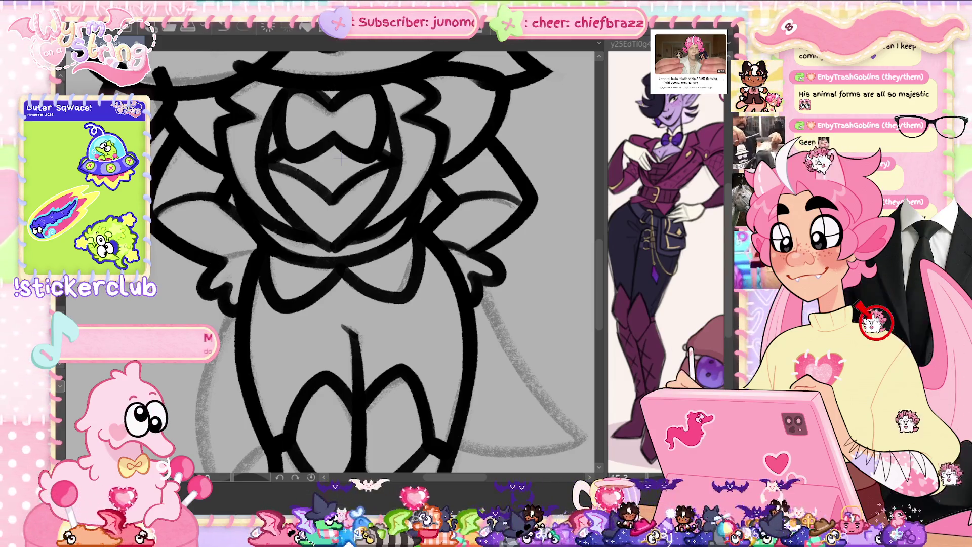
pyautogui.press('h')
pyautogui.press('h')
pyautogui.press('h')
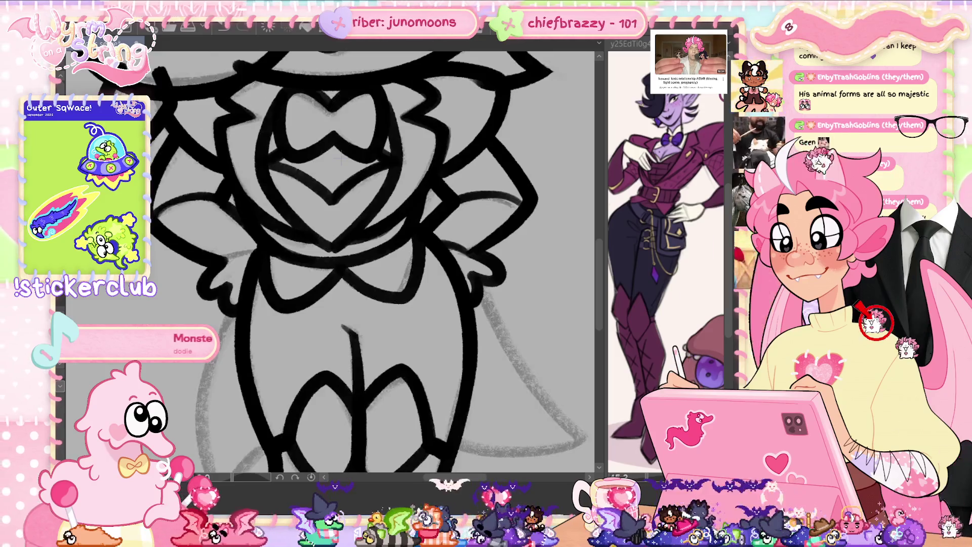